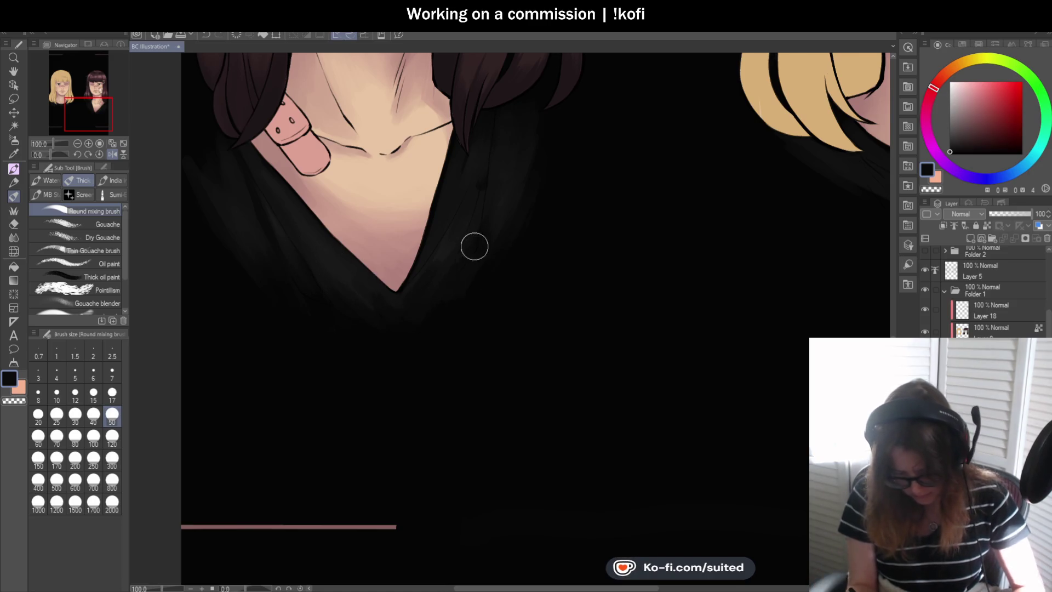
# Unflip the canvas view so it shows its normal orientation.
pyautogui.scroll(-3, 475, 247)
pyautogui.scroll(2, 489, 286)
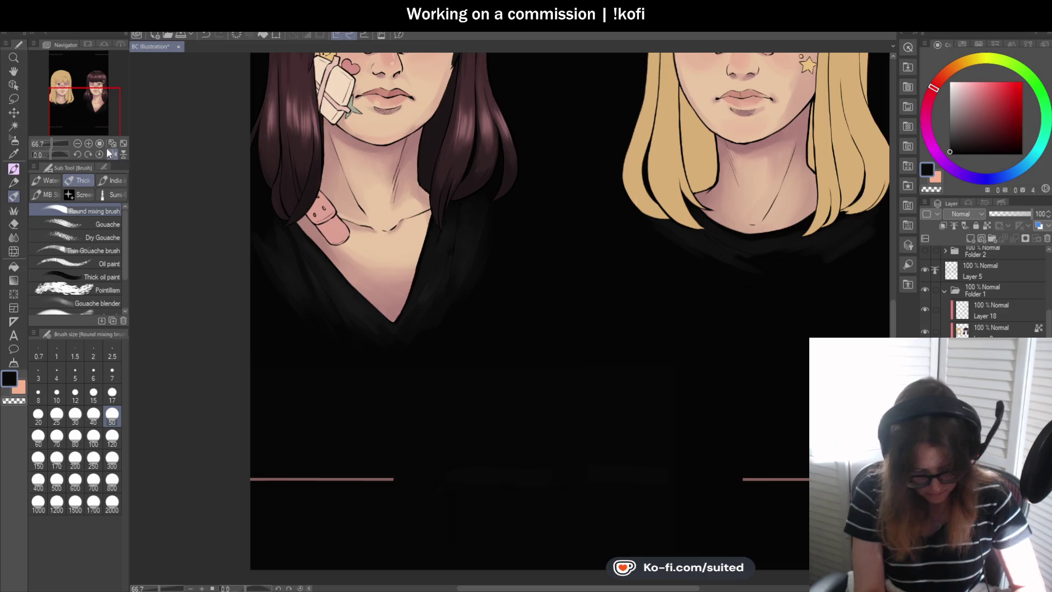
pyautogui.click(110, 154)
# Sample a near-black from the dark shirt and return to the mixing brush.
pyautogui.scroll(-2, 411, 267)
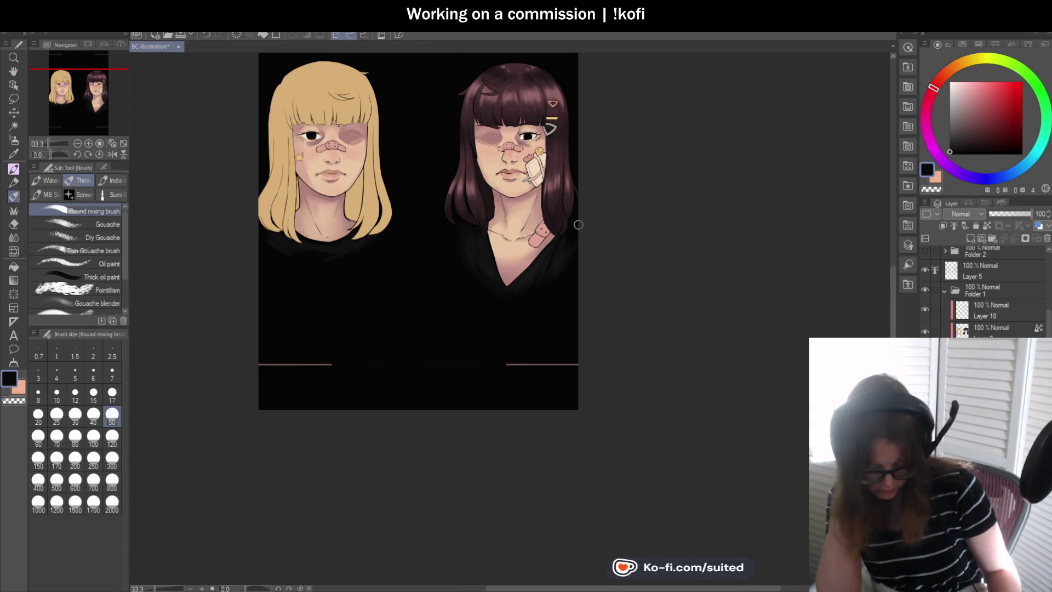
pyautogui.scroll(1, 325, 229)
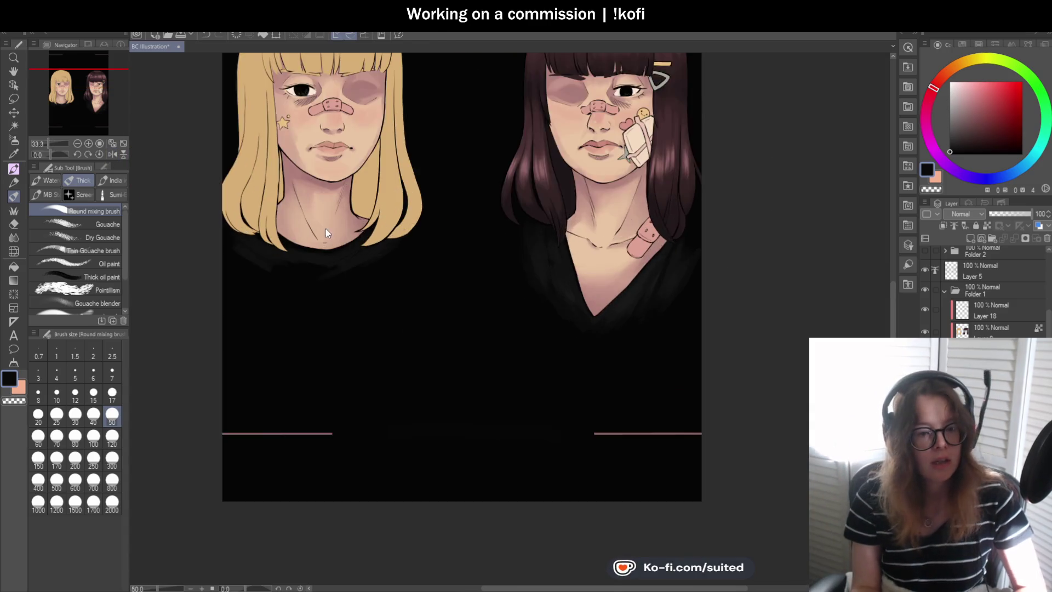
pyautogui.scroll(1, 326, 231)
pyautogui.press('i')
pyautogui.click(635, 259)
pyautogui.press('b')
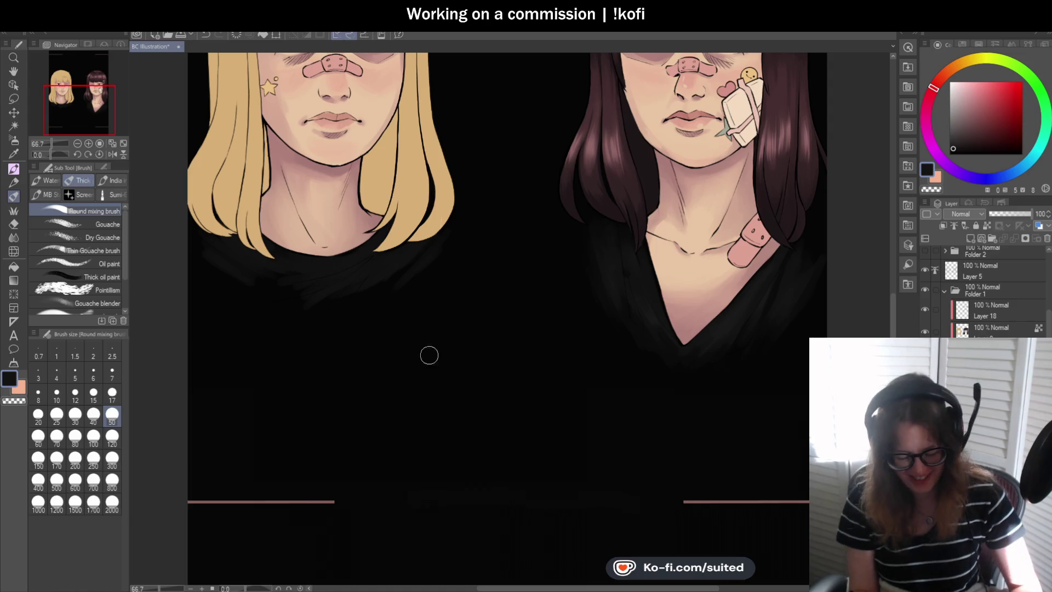
# Eyedrop a fresh near-black from the blonde girl's shirt and blend its fold shading.
pyautogui.scroll(-1, 430, 329)
pyautogui.scroll(2, 379, 294)
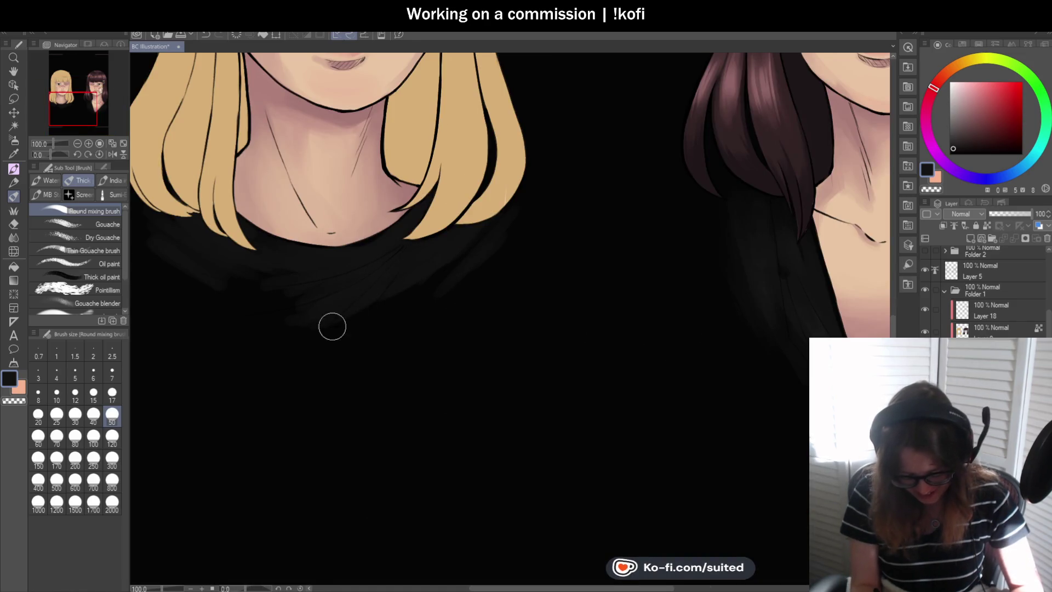
pyautogui.scroll(-2, 420, 270)
pyautogui.scroll(1, 648, 355)
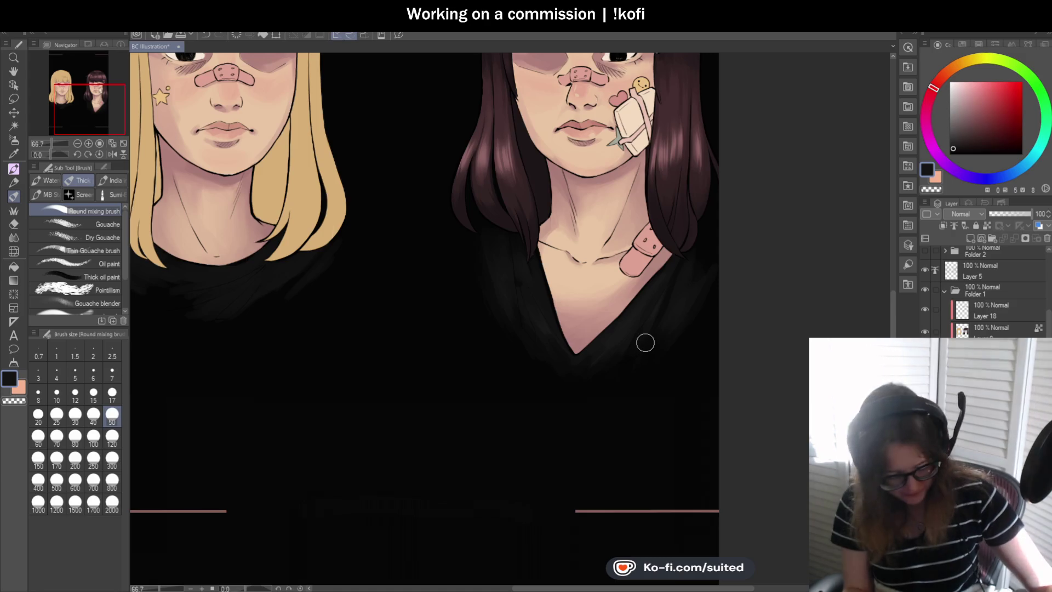
pyautogui.press('i')
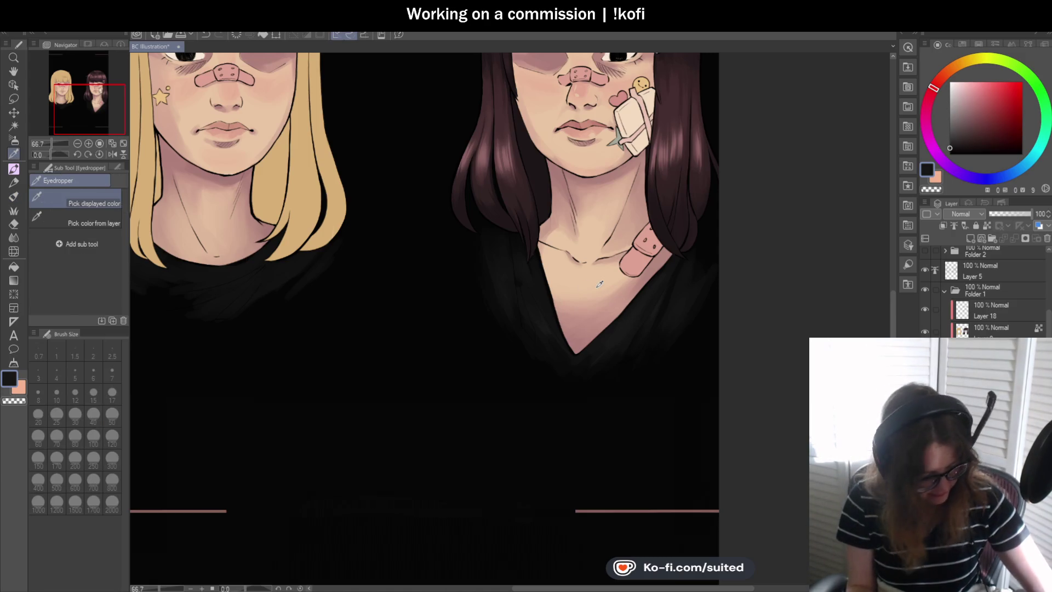
pyautogui.press('b')
pyautogui.scroll(-1, 657, 289)
pyautogui.scroll(2, 346, 282)
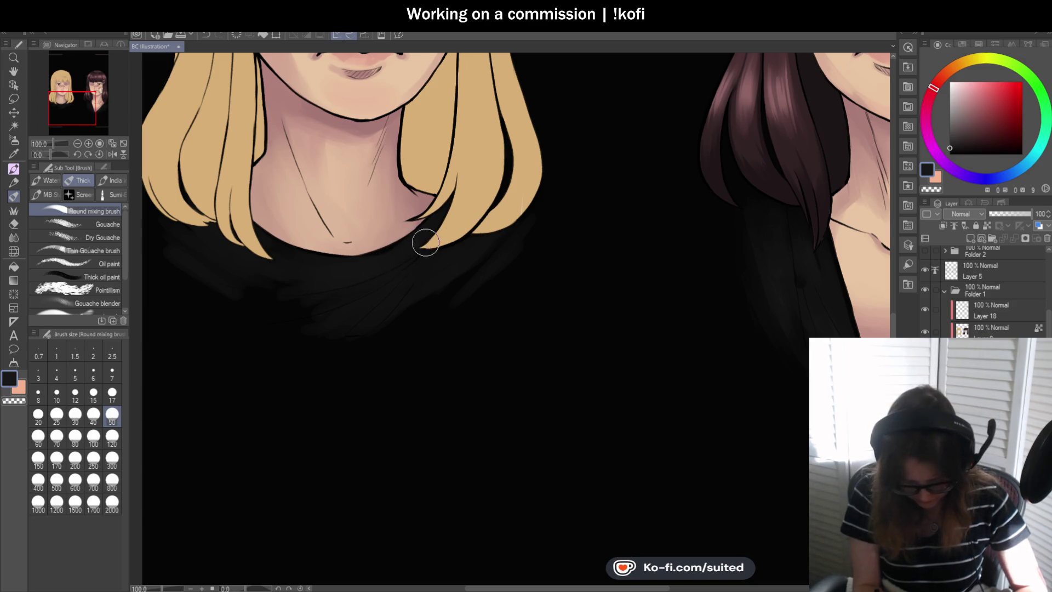
pyautogui.keyDown('alt'); pyautogui.click(385, 383); pyautogui.keyUp('alt')
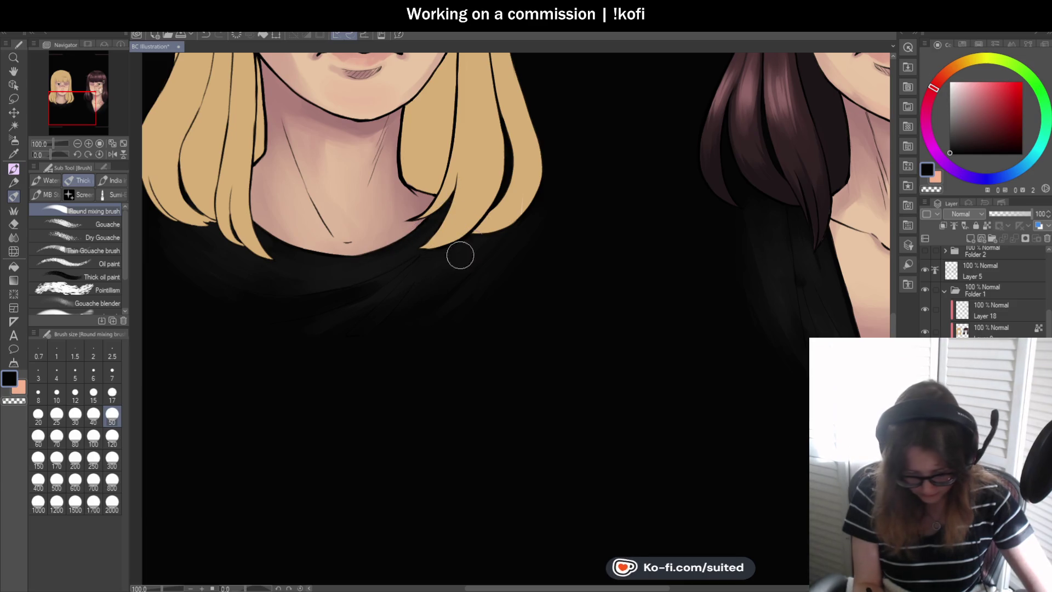
pyautogui.scroll(-2, 351, 321)
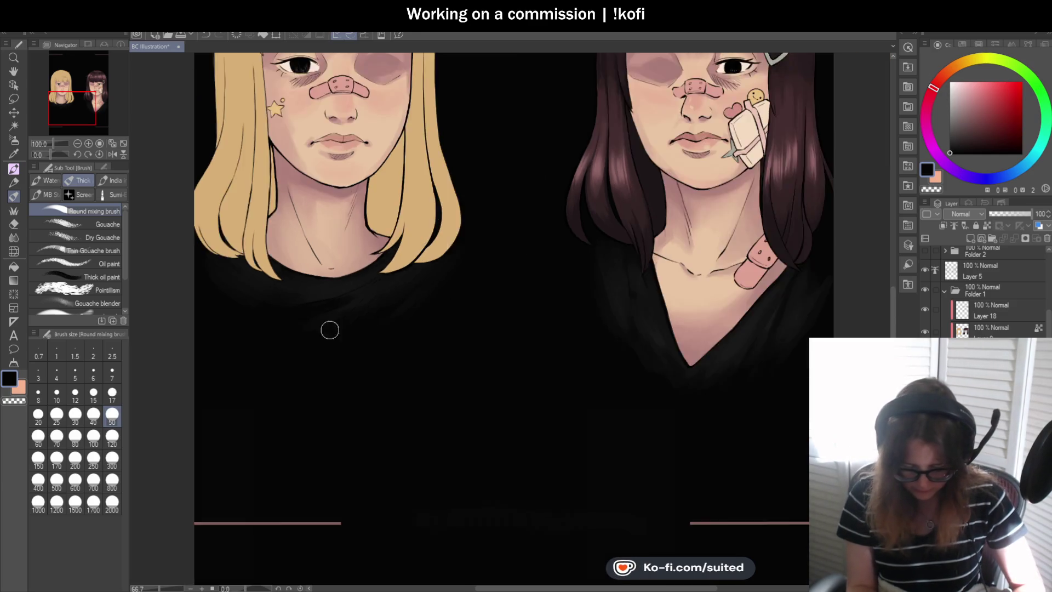
pyautogui.scroll(-2, 328, 329)
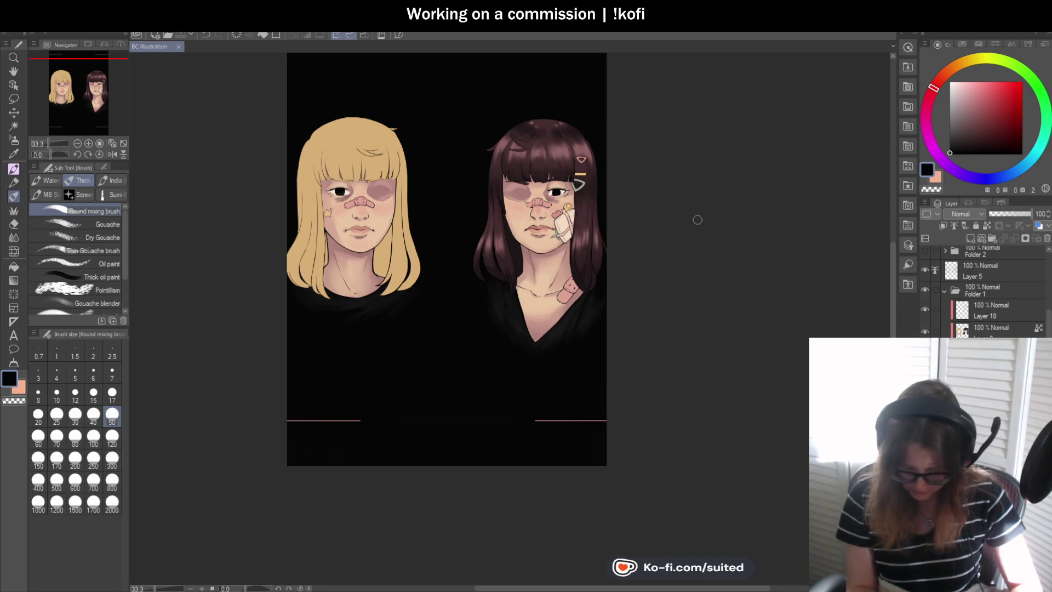
pyautogui.scroll(1, 636, 216)
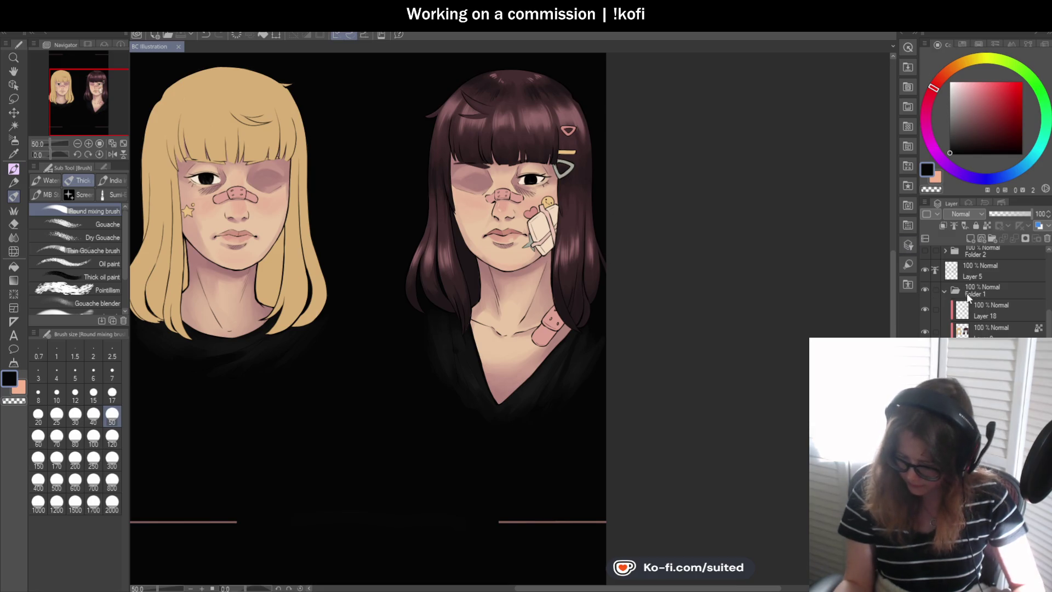
pyautogui.scroll(2, 1011, 298)
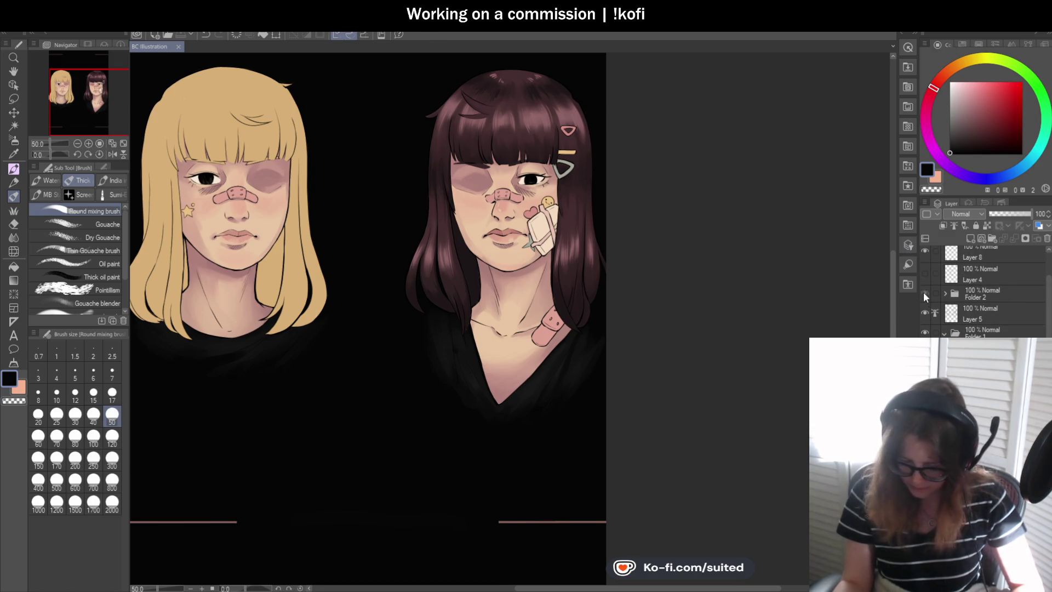
pyautogui.click(925, 294)
pyautogui.scroll(-2, 496, 328)
pyautogui.scroll(1, 556, 335)
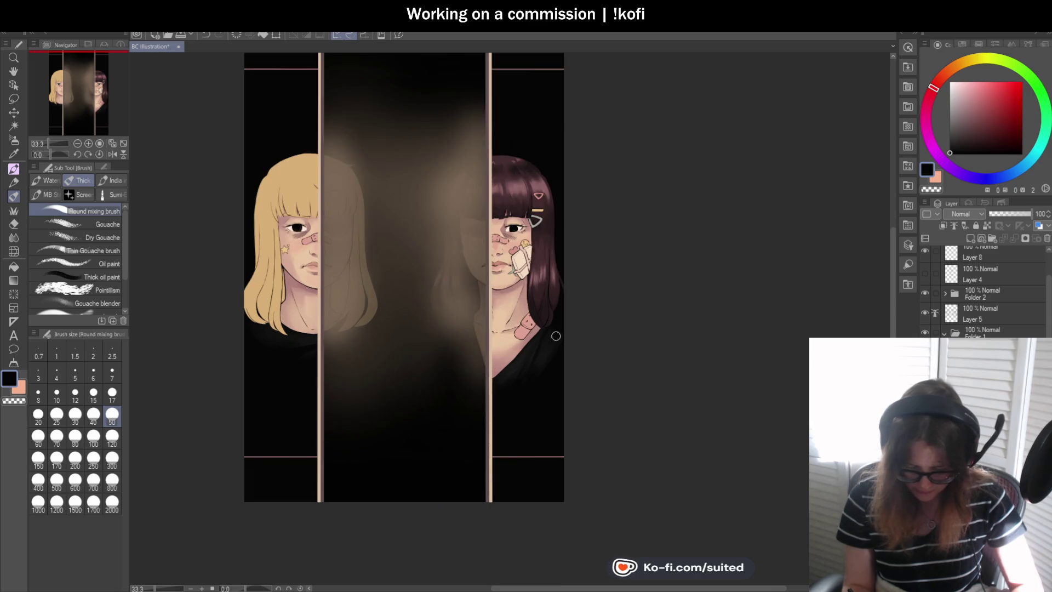
pyautogui.click(926, 292)
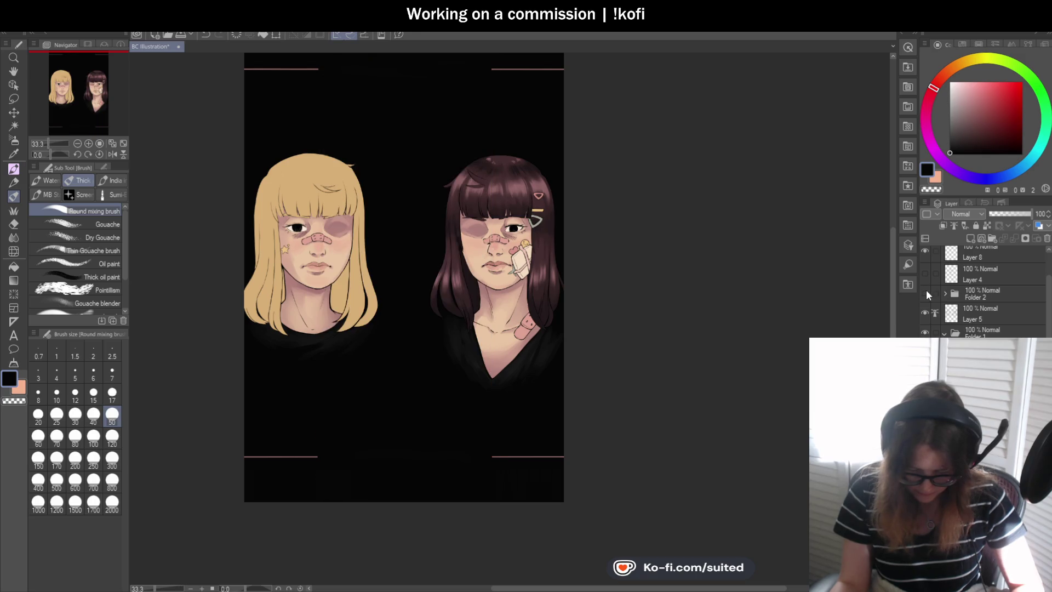
pyautogui.scroll(1, 563, 332)
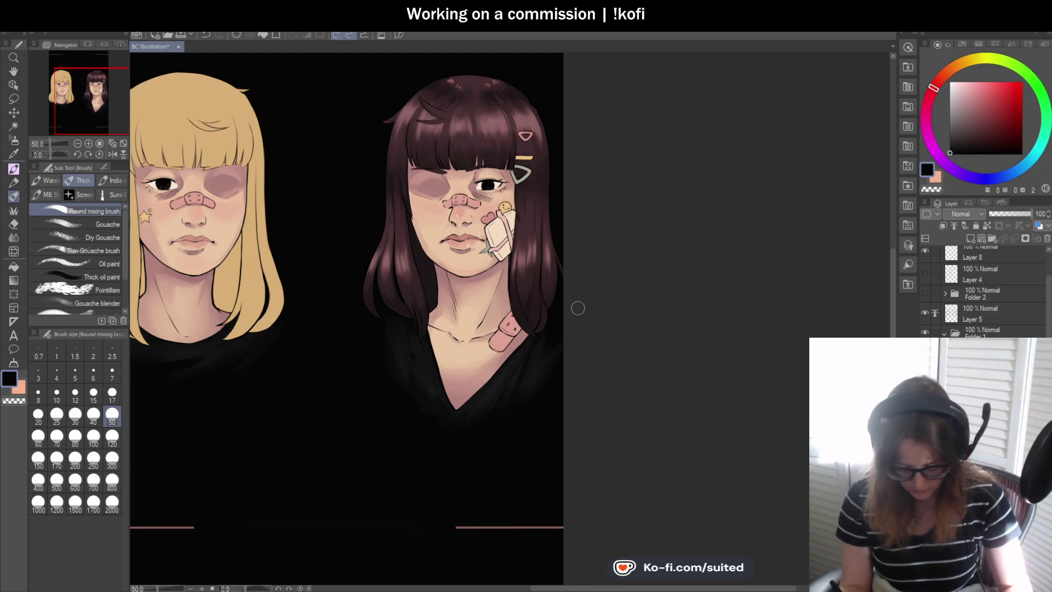
pyautogui.scroll(-1, 564, 345)
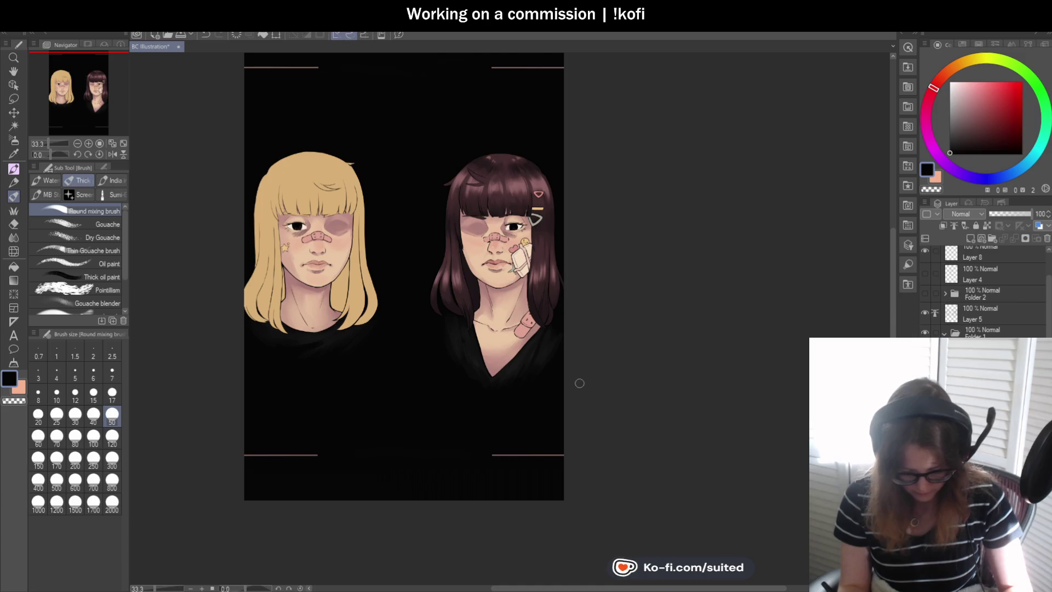
pyautogui.scroll(2, 579, 383)
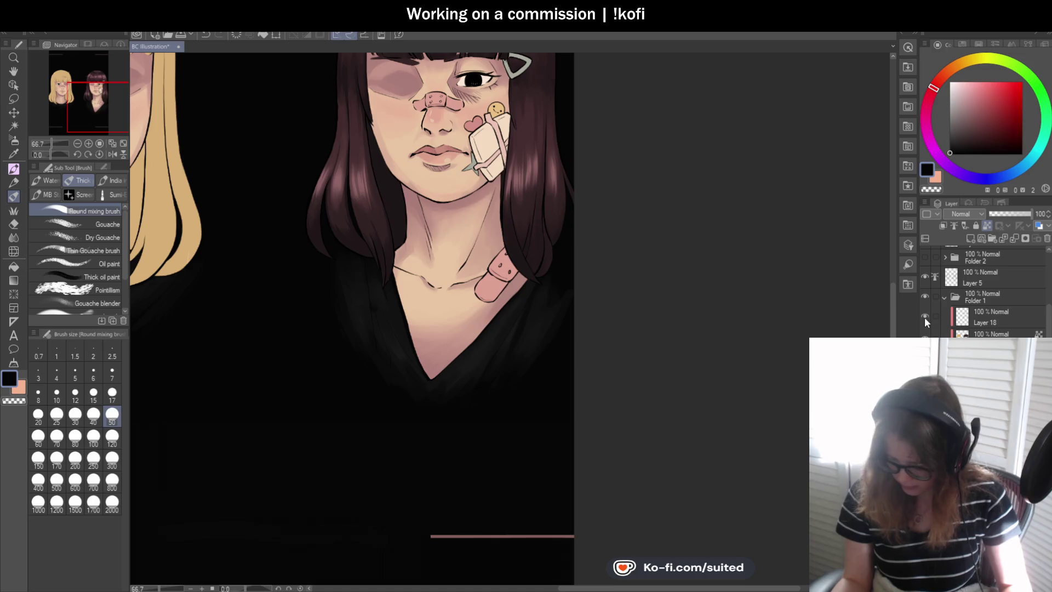
# Pick up the bandage's pinkish-brown and shift it slightly toward red.
pyautogui.scroll(1, 479, 318)
pyautogui.scroll(1, 476, 305)
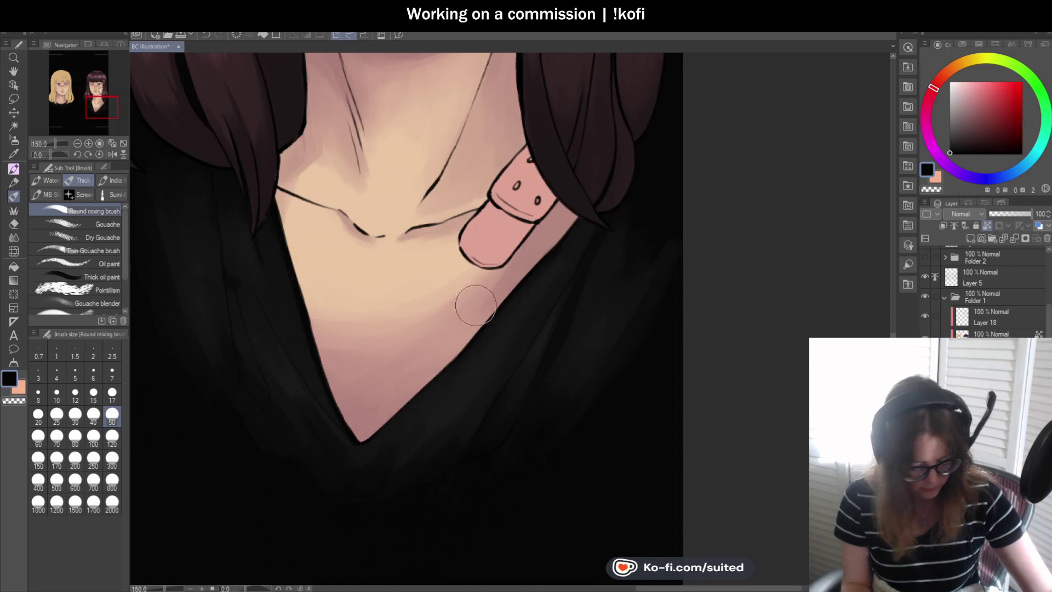
pyautogui.keyDown('alt'); pyautogui.click(556, 213); pyautogui.keyUp('alt')
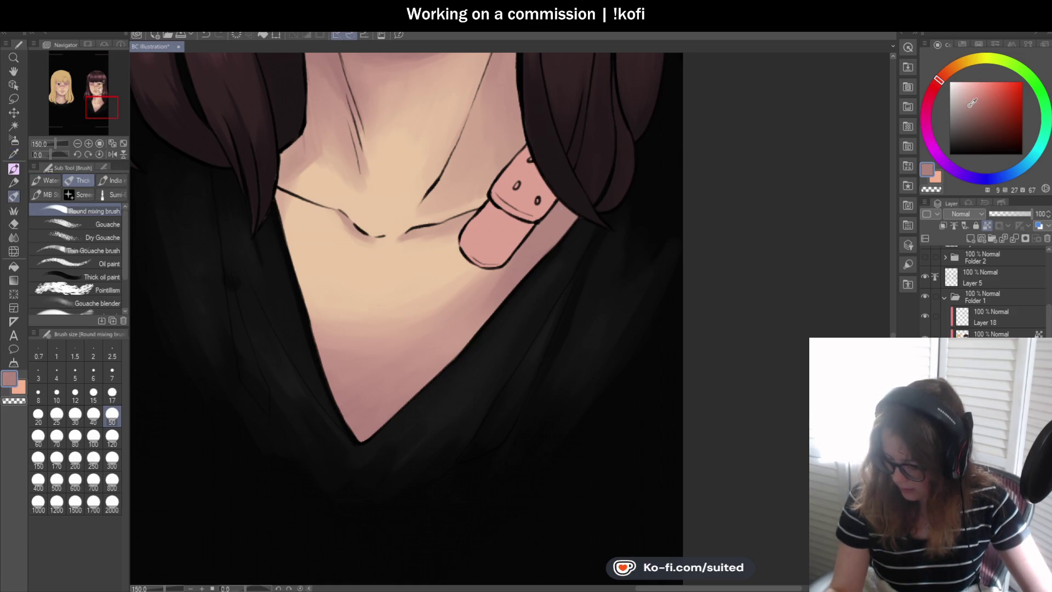
pyautogui.click(939, 81)
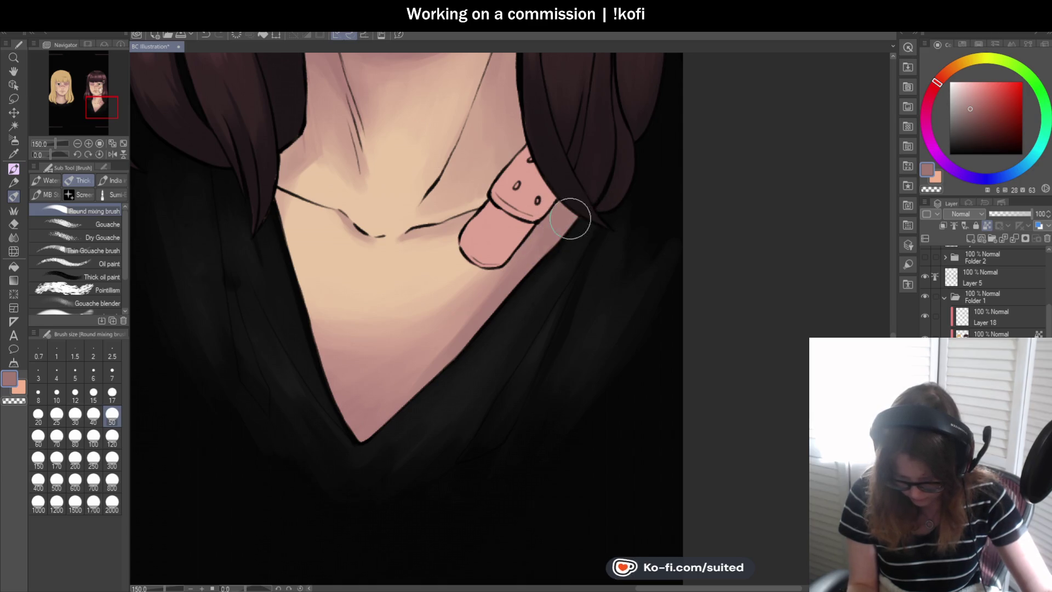
# Sample light, dark and mid skin pinks and blend the brunette's upper chest shading.
pyautogui.keyDown('alt'); pyautogui.click(447, 335); pyautogui.keyUp('alt')
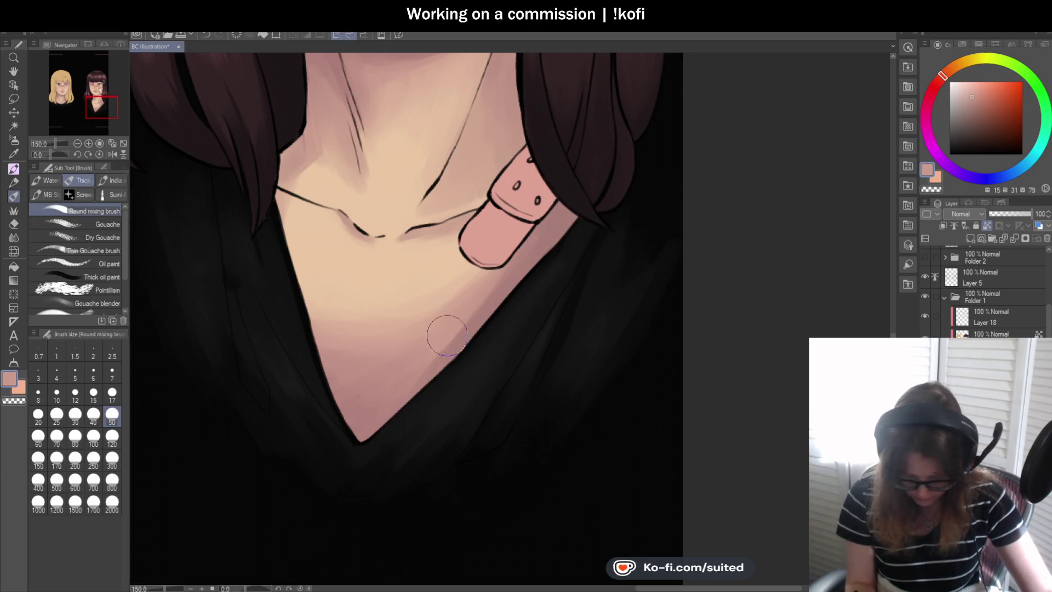
pyautogui.keyDown('alt'); pyautogui.click(496, 302); pyautogui.keyUp('alt')
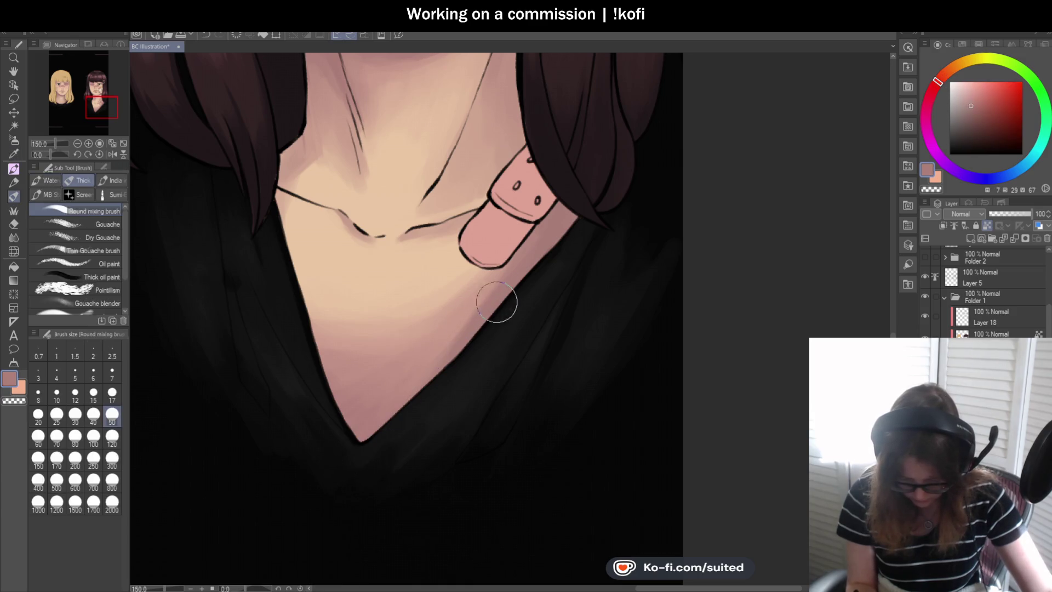
pyautogui.keyDown('alt'); pyautogui.click(389, 416); pyautogui.keyUp('alt')
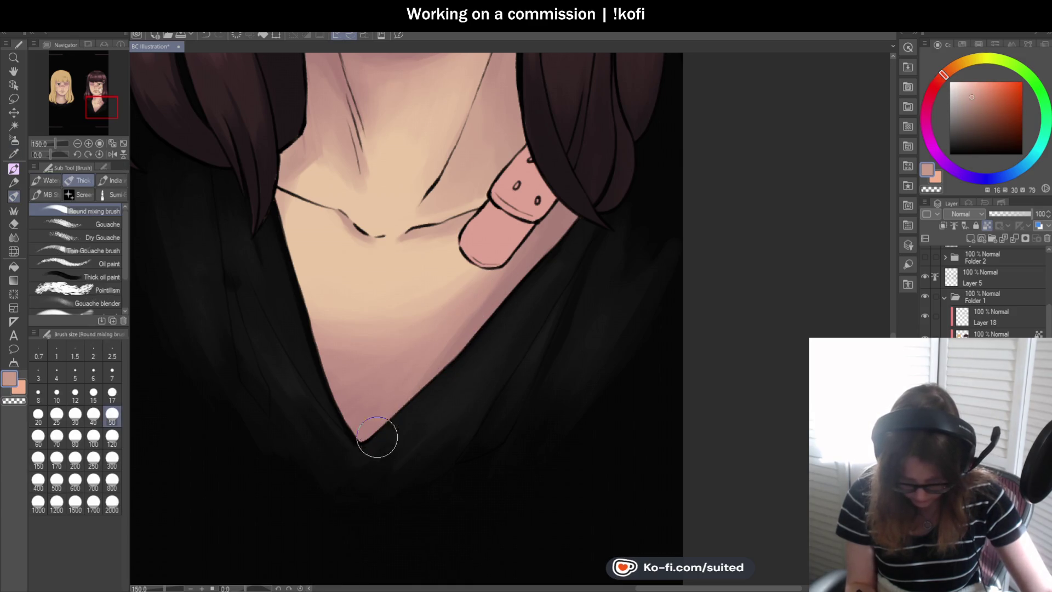
pyautogui.keyDown('alt'); pyautogui.click(341, 338); pyautogui.keyUp('alt')
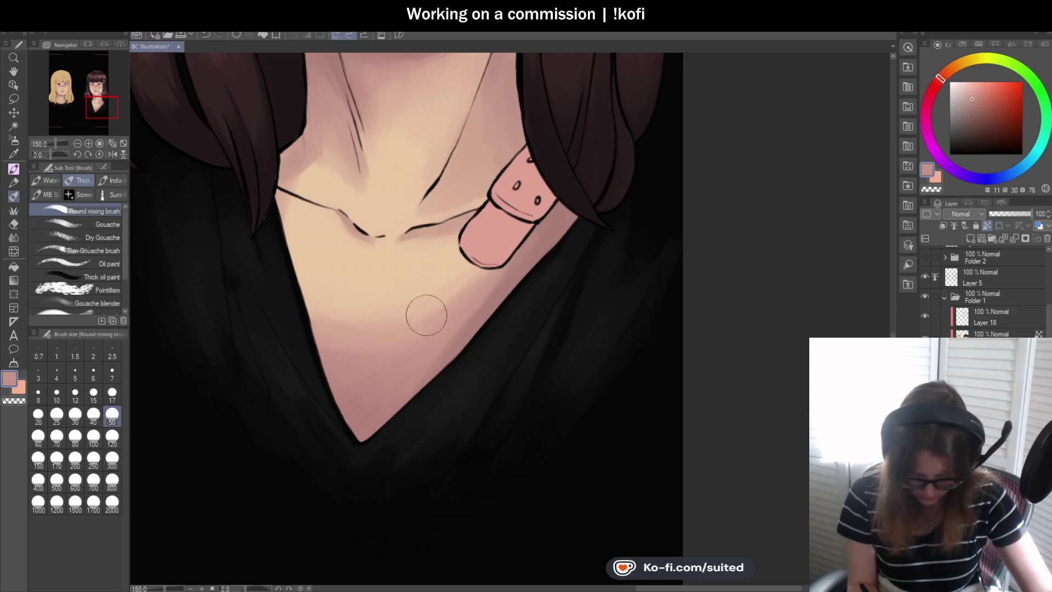
pyautogui.moveTo(335, 323); pyautogui.dragTo(340, 322)
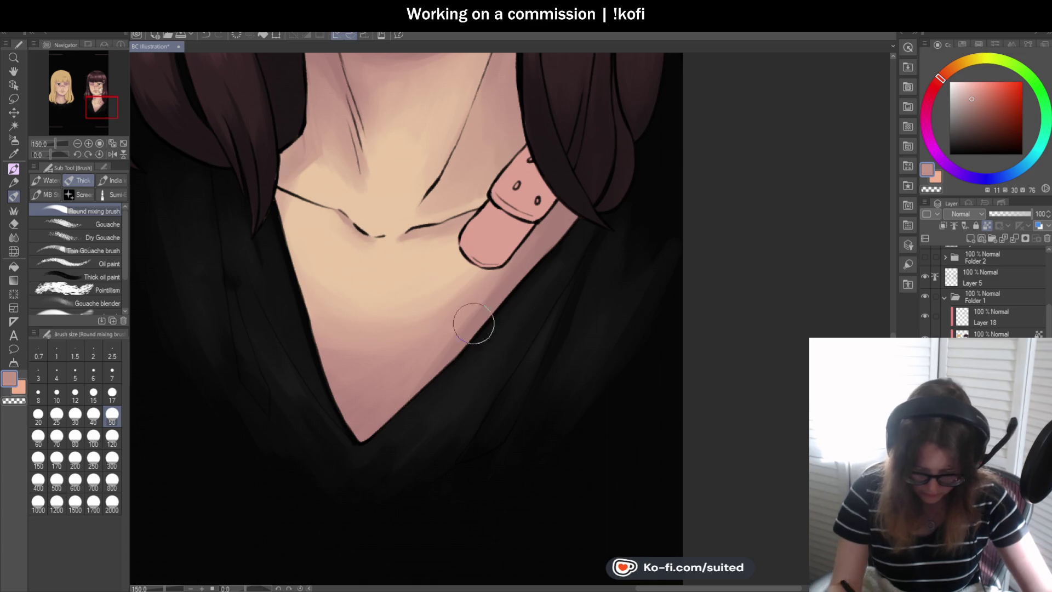
pyautogui.hotkey('ctrl', '-')
pyautogui.hotkey('ctrl', '-')
pyautogui.hotkey('ctrl', '-')
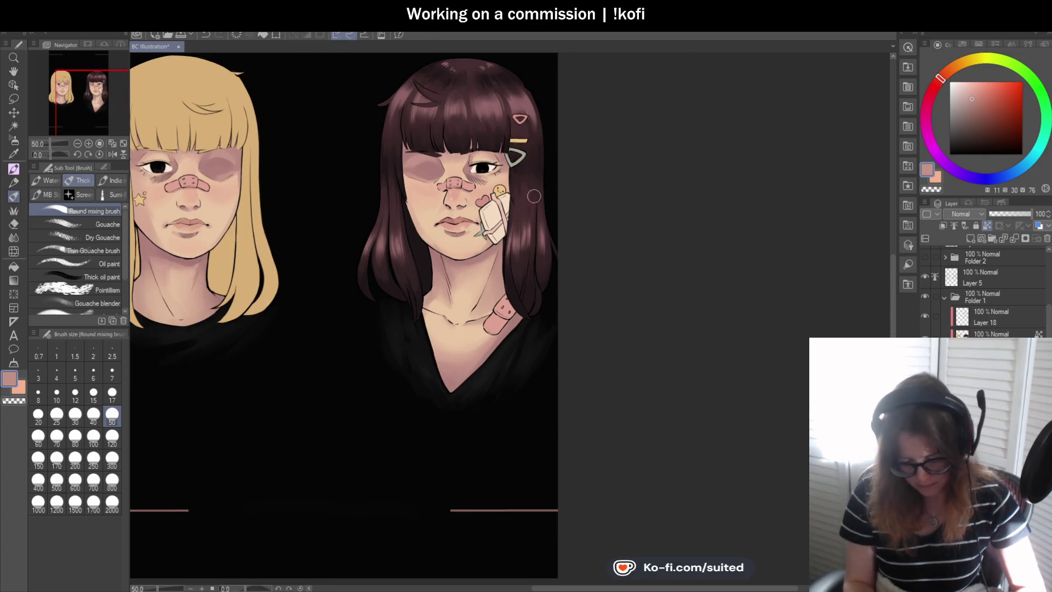
# Mirror the view to check the composition, then zoom in on the brunette's face.
pyautogui.hotkey('ctrl', '+')
pyautogui.click(113, 154)
pyautogui.click(112, 153)
pyautogui.hotkey('ctrl', '-')
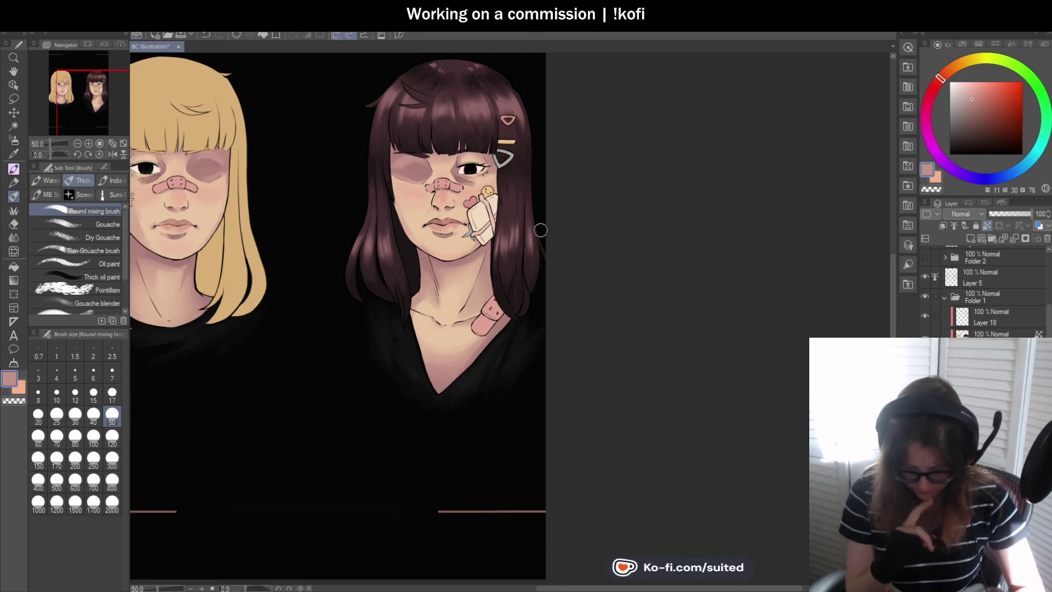
pyautogui.hotkey('ctrl', '+')
pyautogui.hotkey('ctrl', '+')
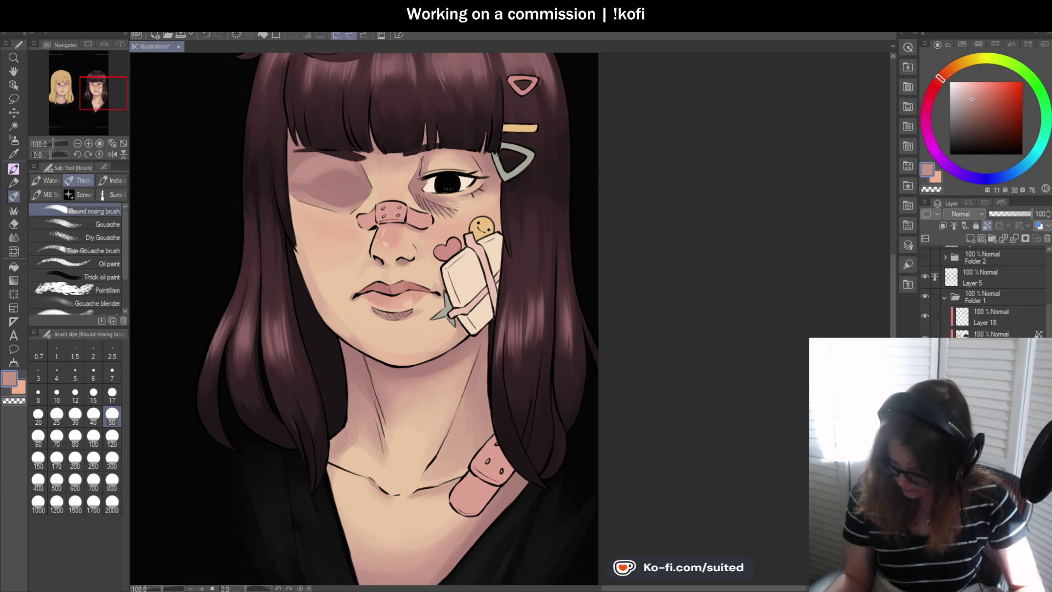
pyautogui.hotkey('ctrl', '+')
pyautogui.hotkey('ctrl', '+')
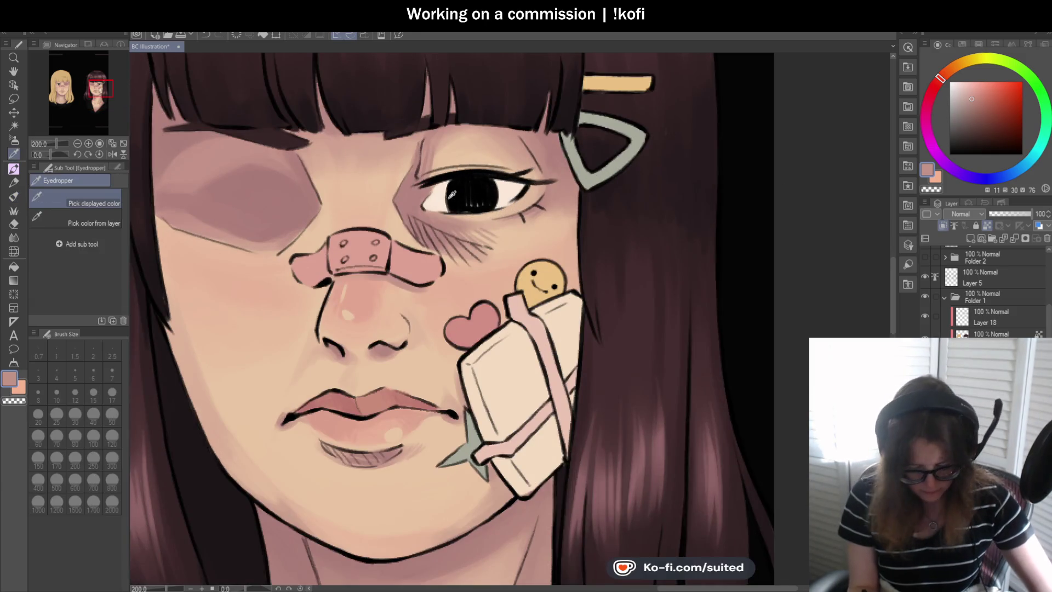
# Sample the light cream skin tone, set brush size 30, nudge the hue, and fit to window.
pyautogui.keyDown('alt'); pyautogui.click(510, 318); pyautogui.keyUp('alt')
pyautogui.click(112, 398)
pyautogui.click(75, 415)
pyautogui.click(955, 74)
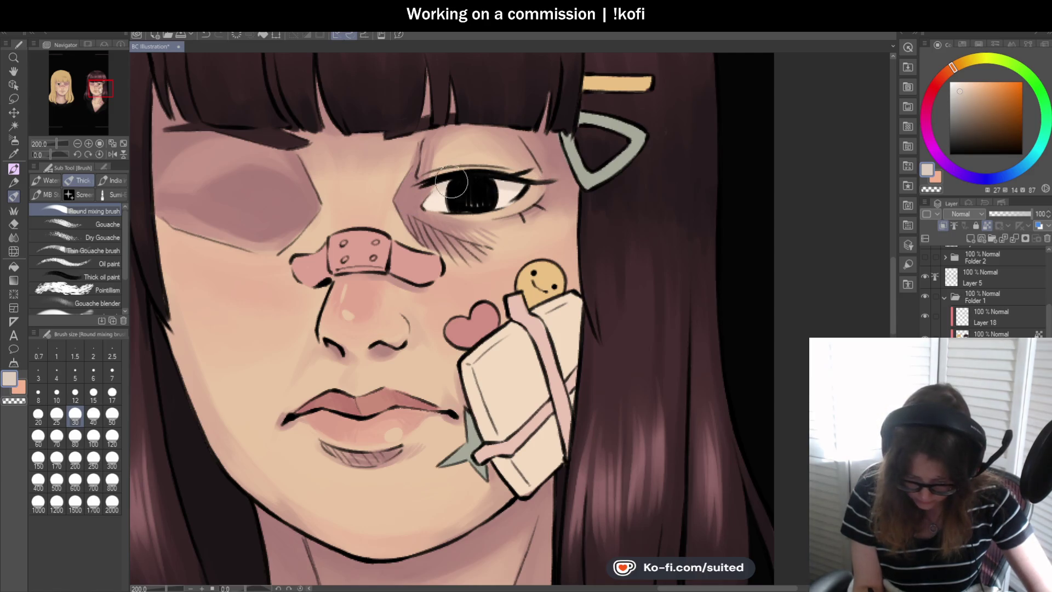
pyautogui.hotkey('ctrl', '0')
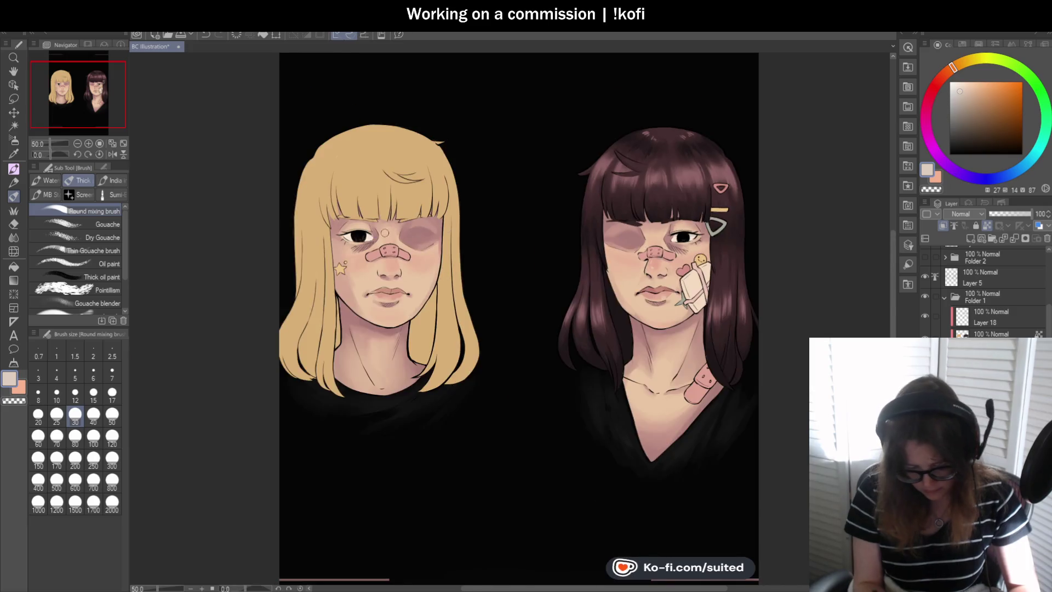
# Nudge the cream hue and blend it over the blonde girl's eyelid and around her eye.
pyautogui.scroll(3, 343, 235)
pyautogui.scroll(1, 342, 235)
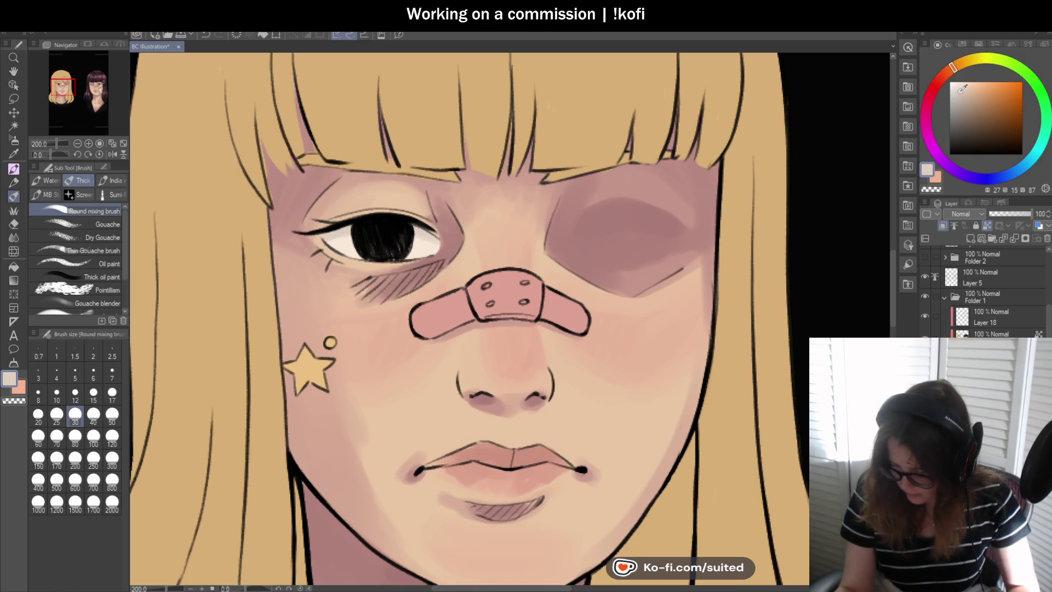
pyautogui.click(952, 75)
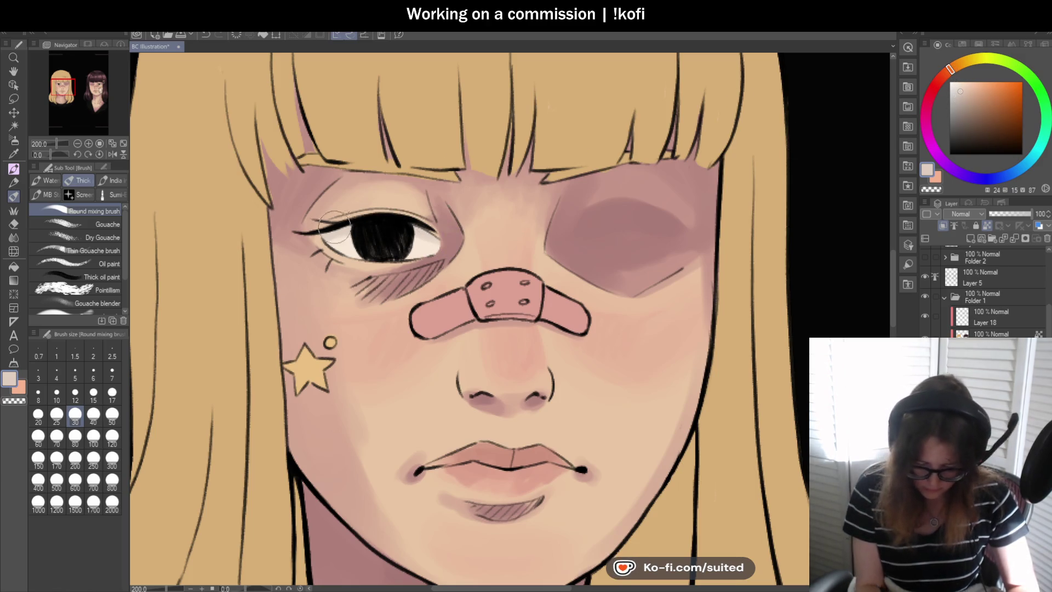
pyautogui.scroll(-2, 425, 227)
pyautogui.scroll(-2, 534, 259)
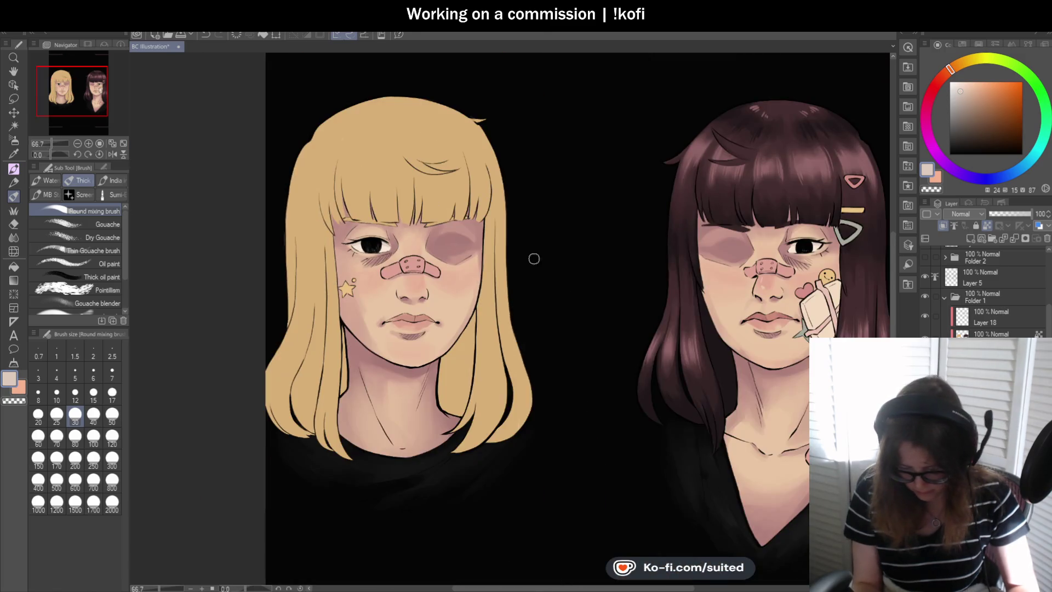
pyautogui.scroll(2, 855, 217)
pyautogui.scroll(2, 816, 239)
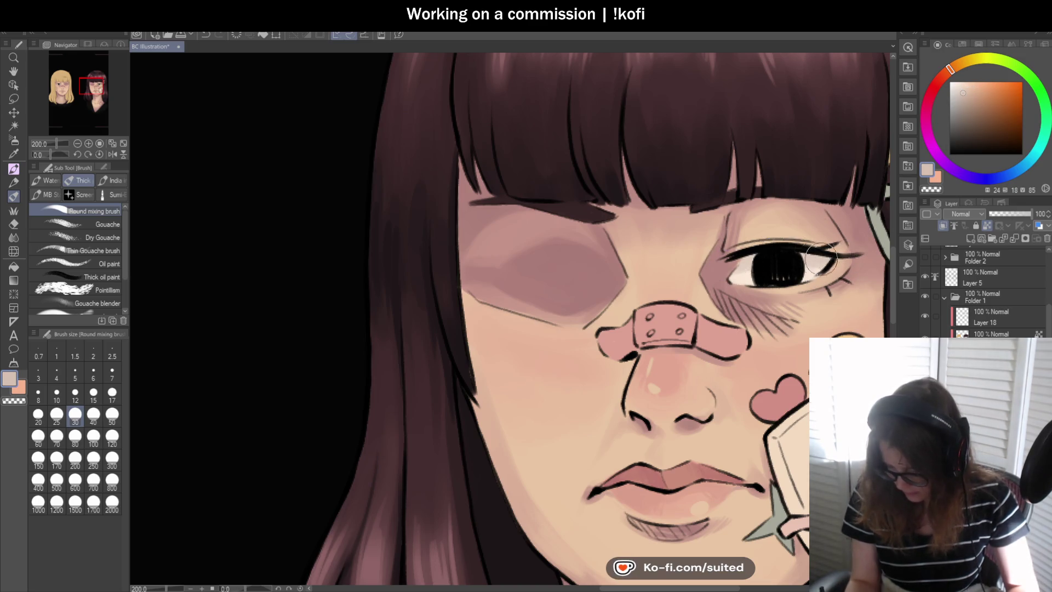
pyautogui.scroll(-5, 875, 278)
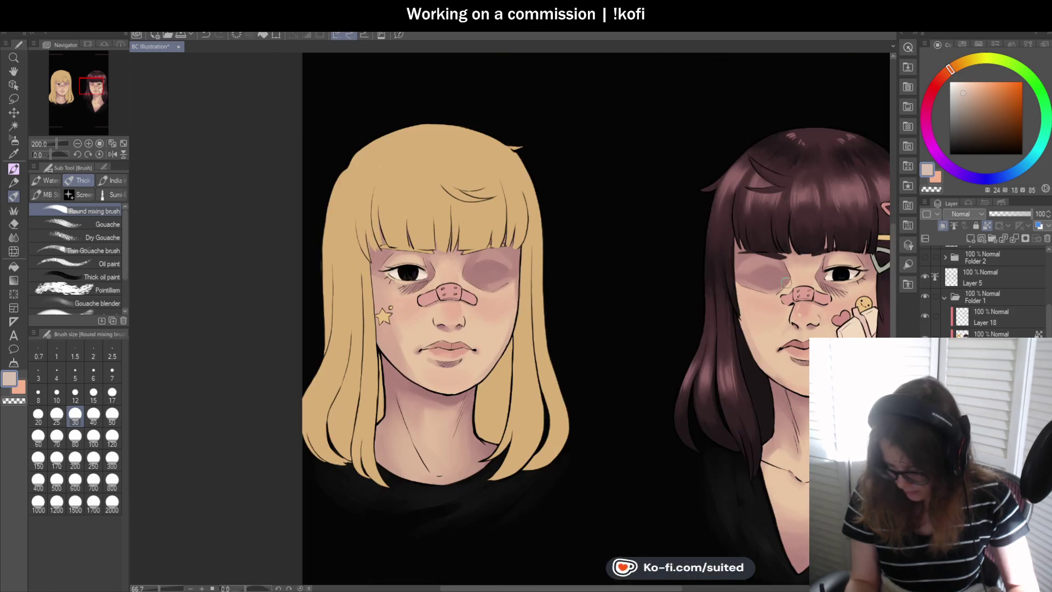
pyautogui.scroll(5, 325, 249)
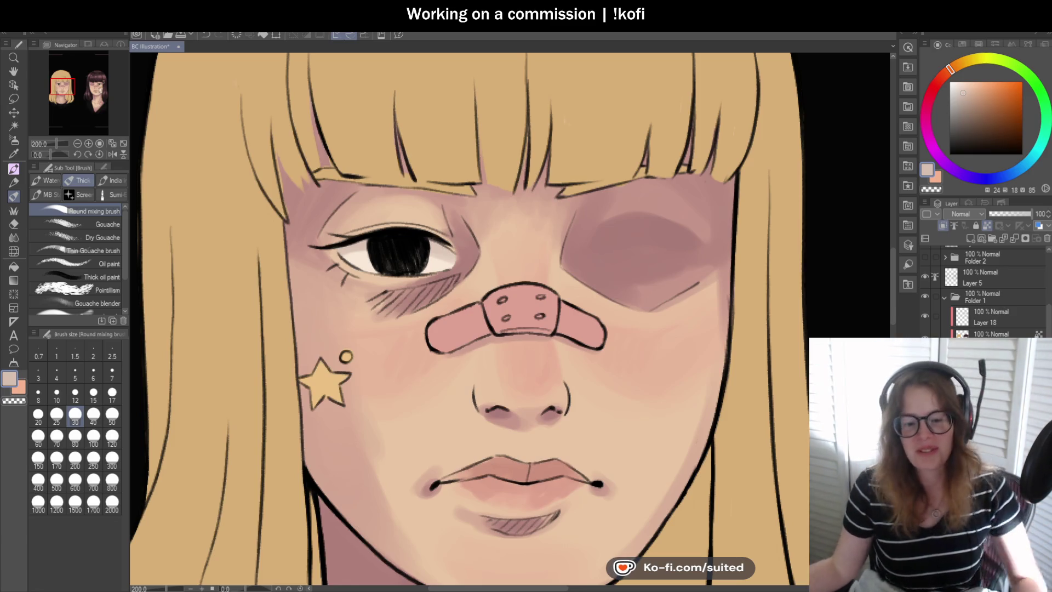
# Pick a darker mauve-pink and shade around the blonde girl's open eye and under her bangs.
pyautogui.scroll(-2, 347, 209)
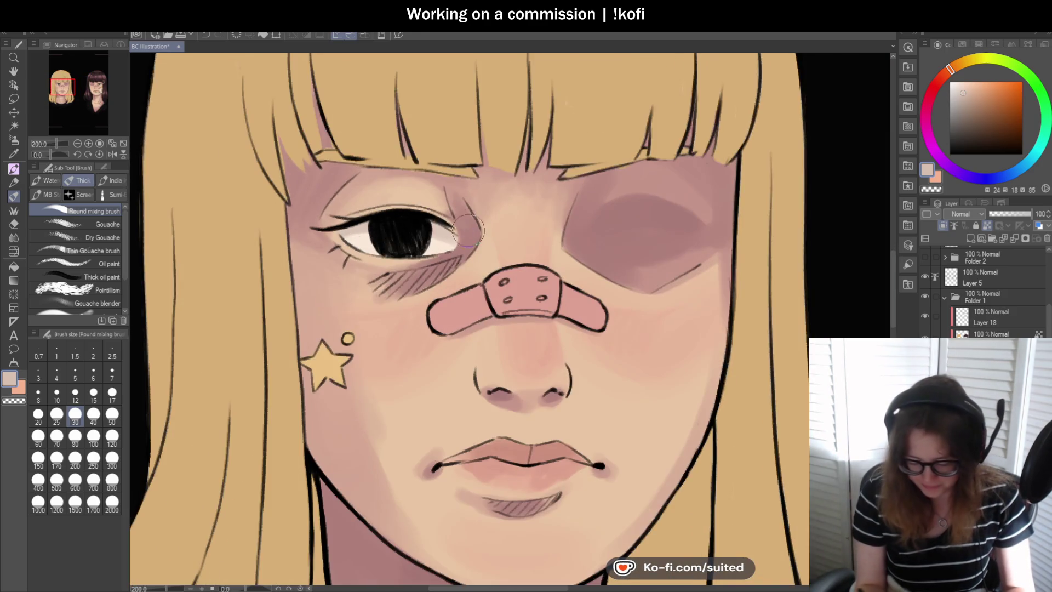
pyautogui.moveTo(350, 219); pyautogui.dragTo(432, 220)
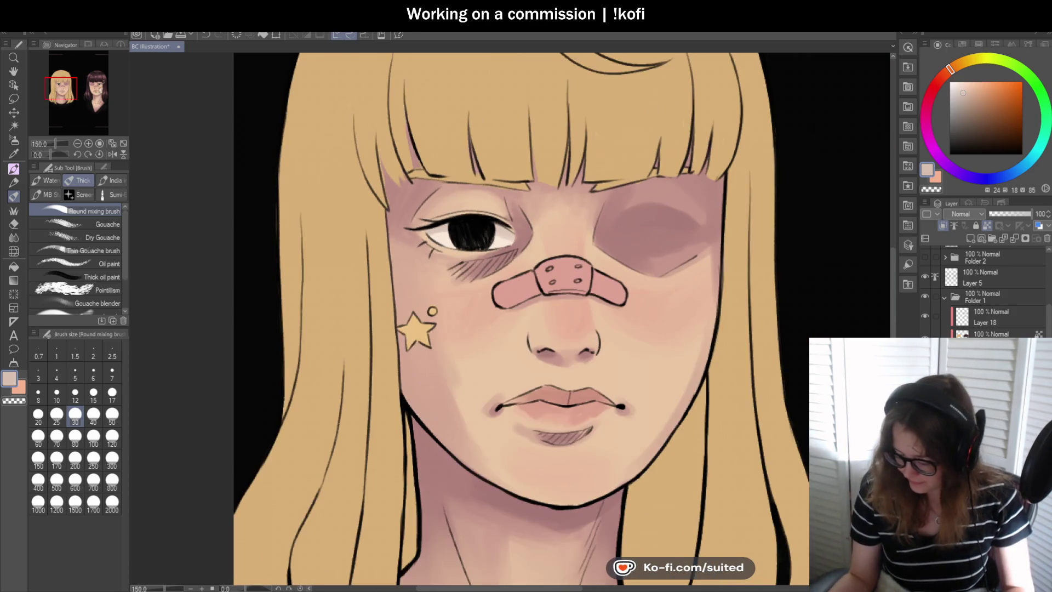
pyautogui.scroll(2, 478, 156)
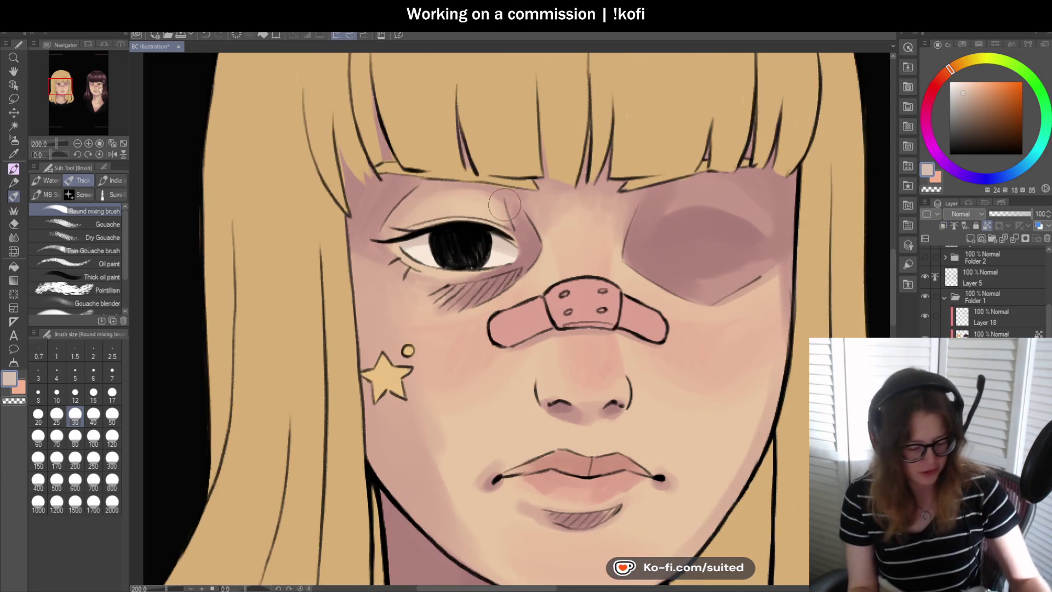
pyautogui.keyDown('alt'); pyautogui.click(478, 159); pyautogui.keyUp('alt')
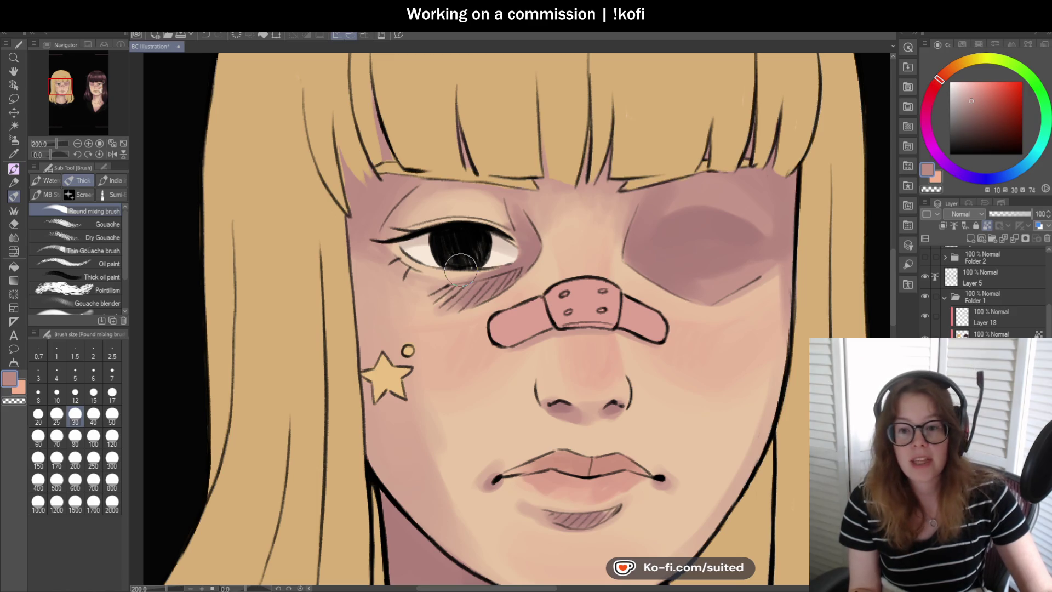
pyautogui.hotkey('ctrl', '-')
pyautogui.hotkey('ctrl', '-')
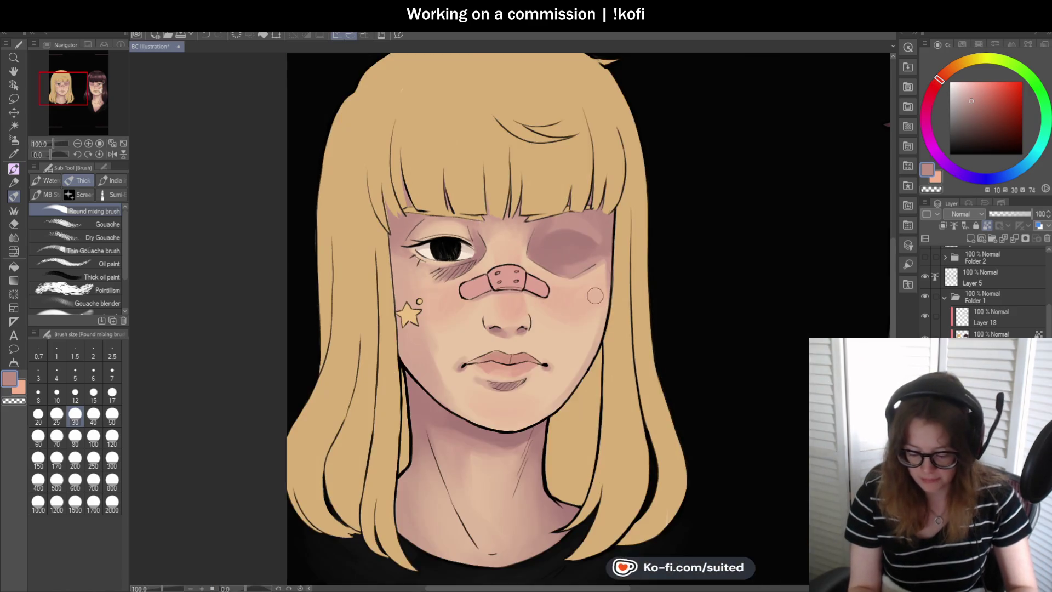
pyautogui.hotkey('ctrl', '+')
pyautogui.hotkey('ctrl', '+')
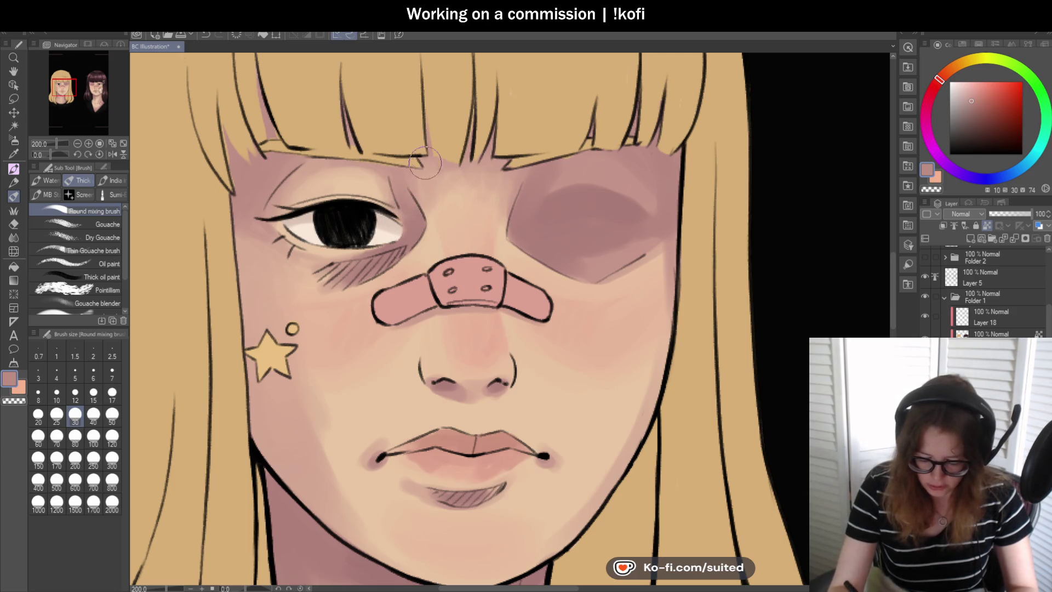
pyautogui.hotkey('ctrl', '-')
pyautogui.hotkey('ctrl', '-')
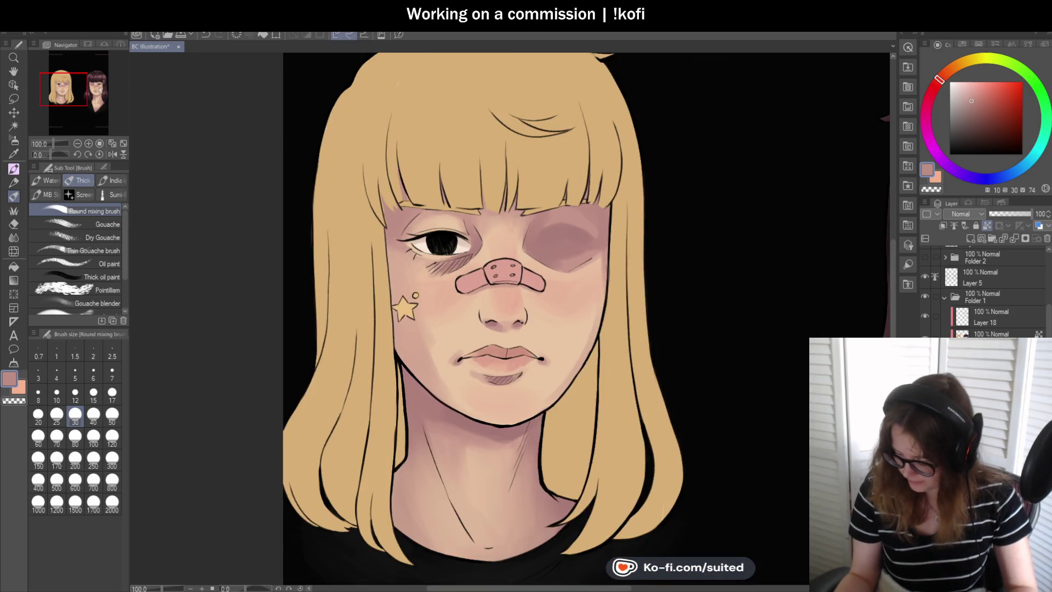
pyautogui.moveTo(54, 155); pyautogui.dragTo(72, 154)
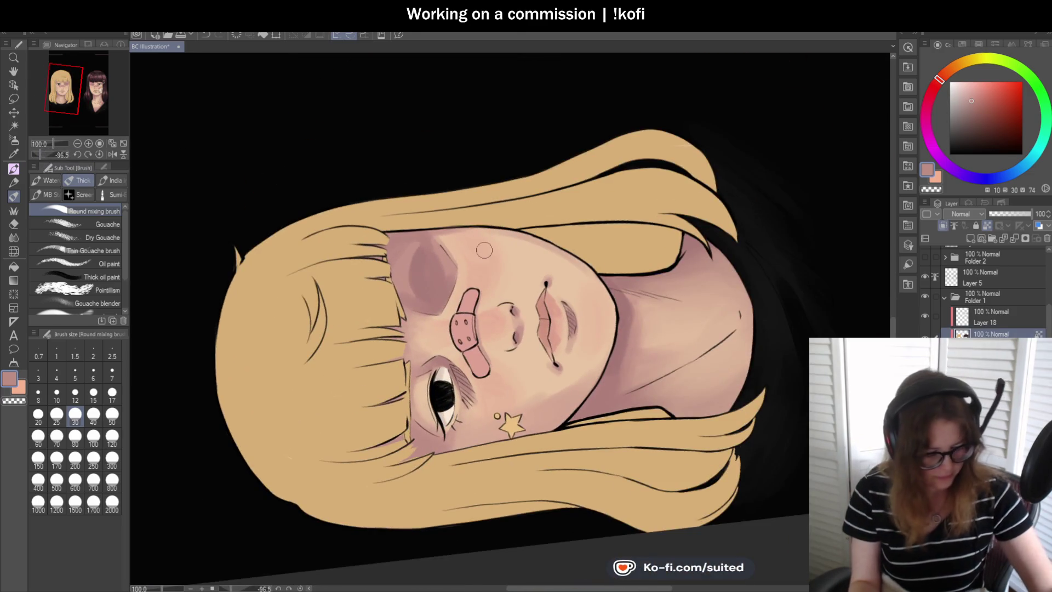
# Redraw the dark outline where the blonde's bangs meet her face using the Pen at size 12.
pyautogui.press('p')
pyautogui.hotkey('ctrl', '+')
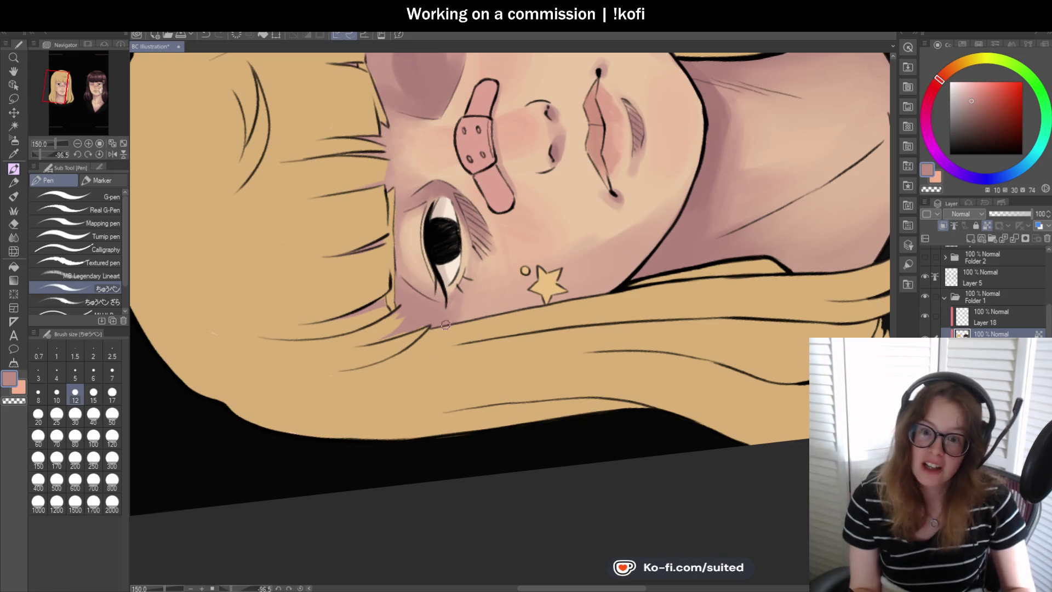
pyautogui.hotkey('ctrl', '+')
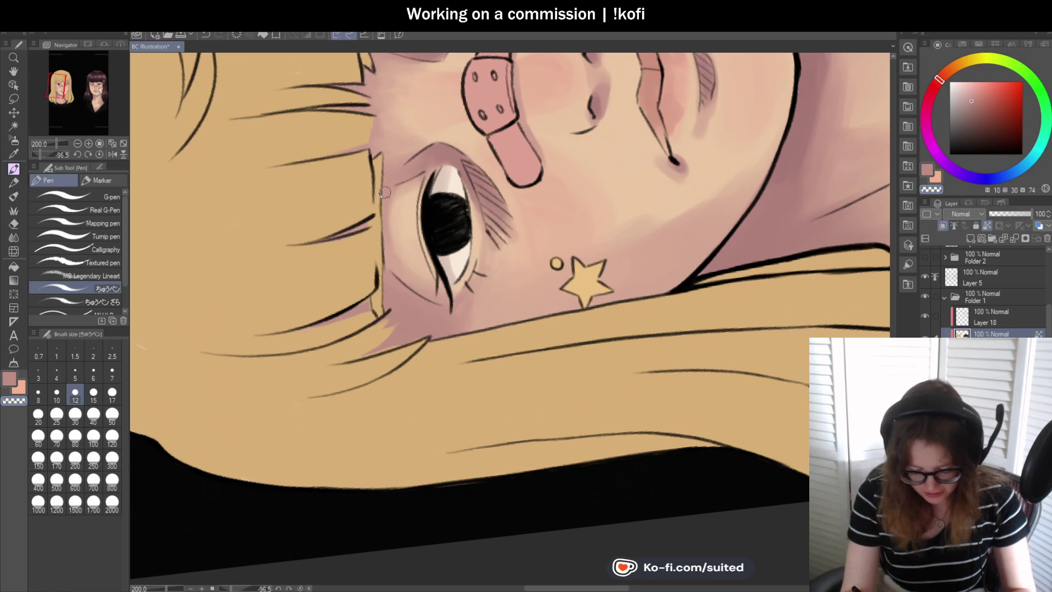
pyautogui.scroll(2, 376, 273)
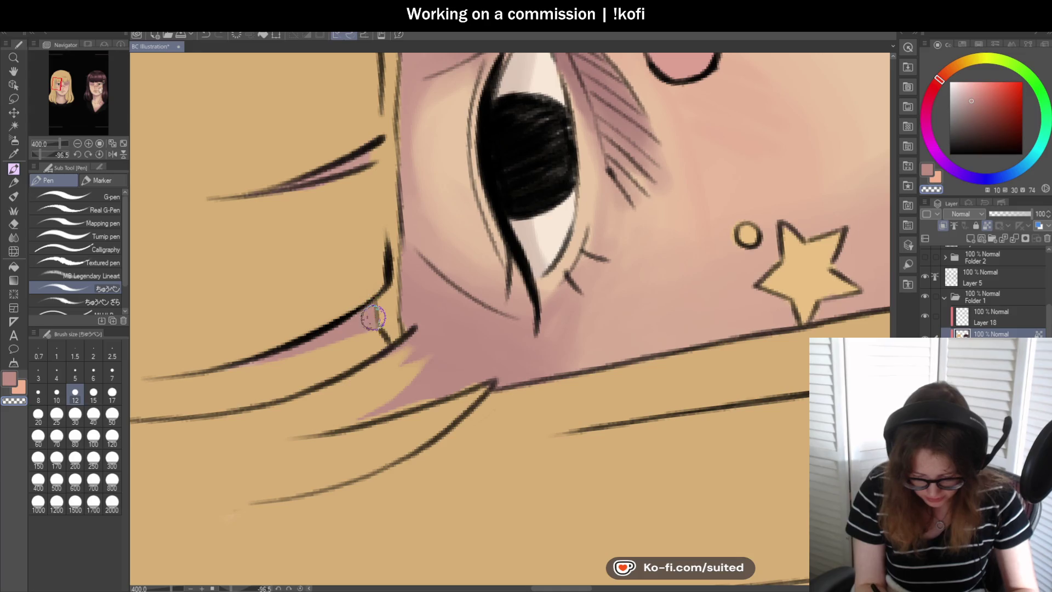
pyautogui.scroll(-2, 406, 272)
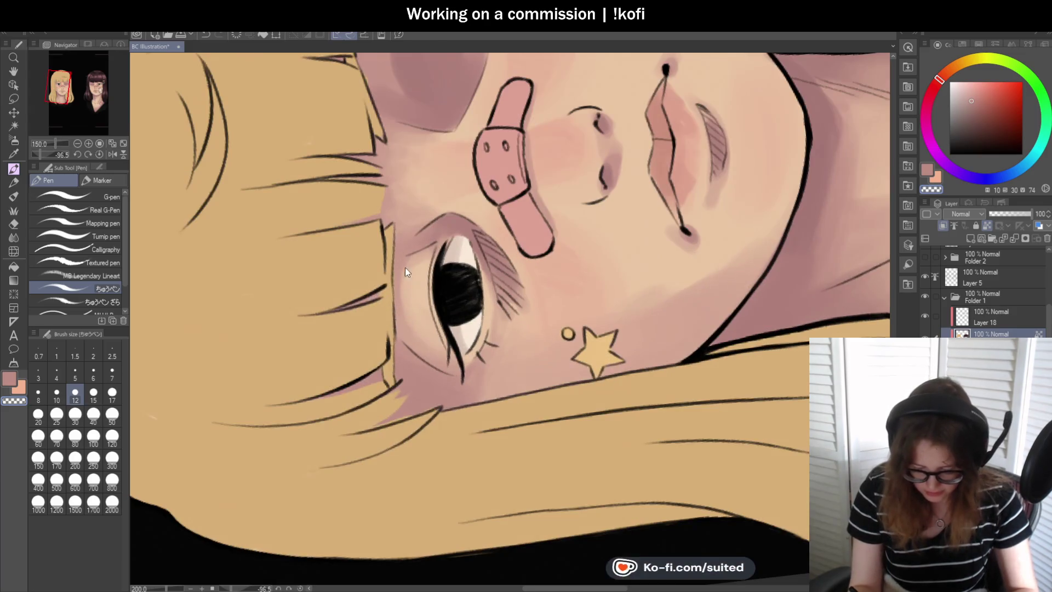
pyautogui.scroll(-3, 398, 280)
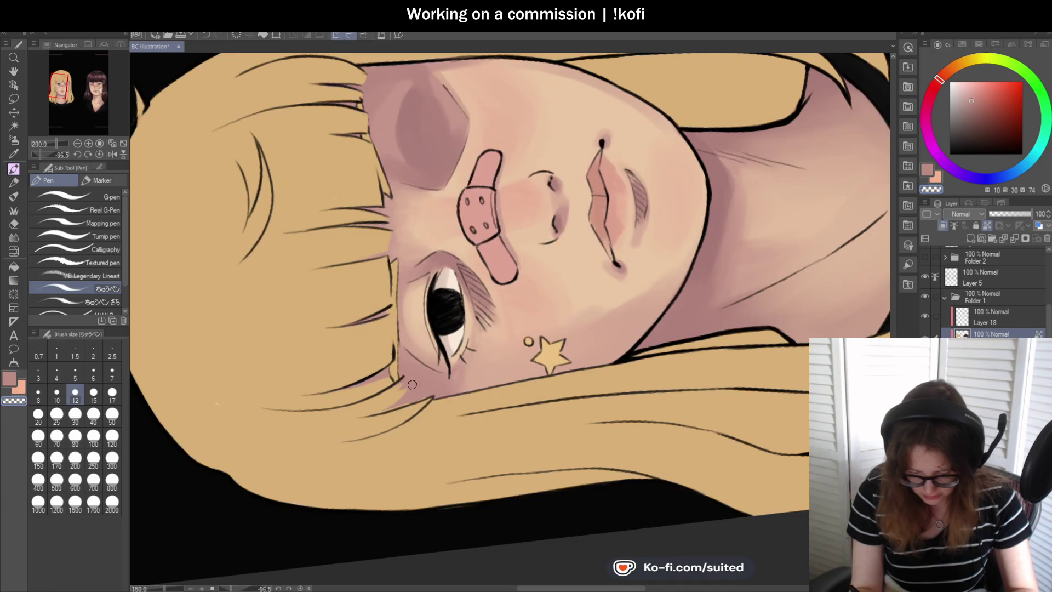
pyautogui.scroll(5, 322, 181)
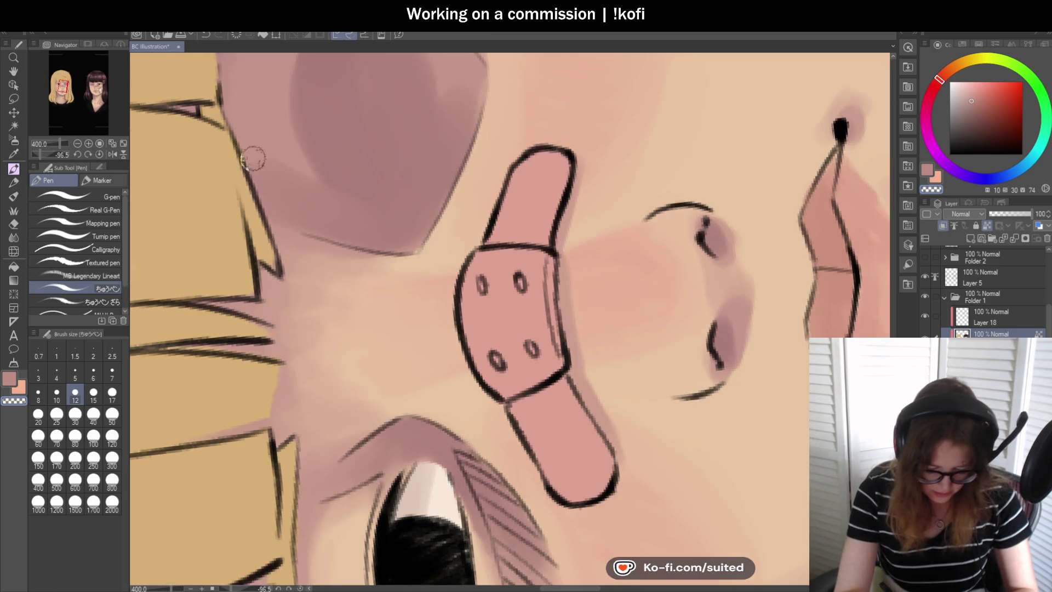
pyautogui.scroll(-2, 303, 305)
pyautogui.scroll(-2, 280, 179)
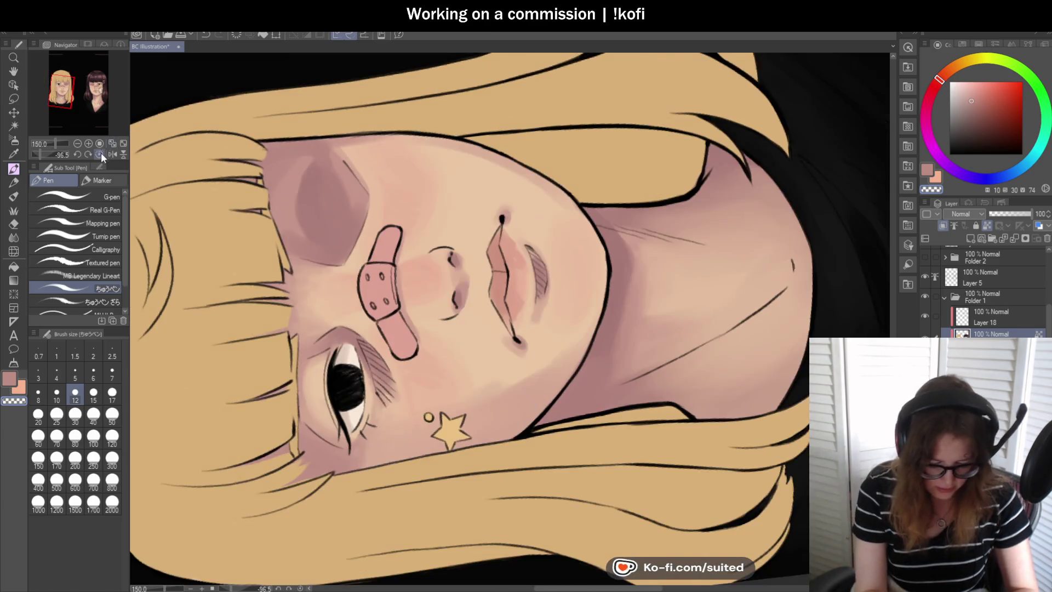
# Reset the canvas rotation so the view is upright again.
pyautogui.click(100, 154)
pyautogui.scroll(-1, 311, 246)
pyautogui.scroll(3, 750, 197)
pyautogui.scroll(3, 750, 196)
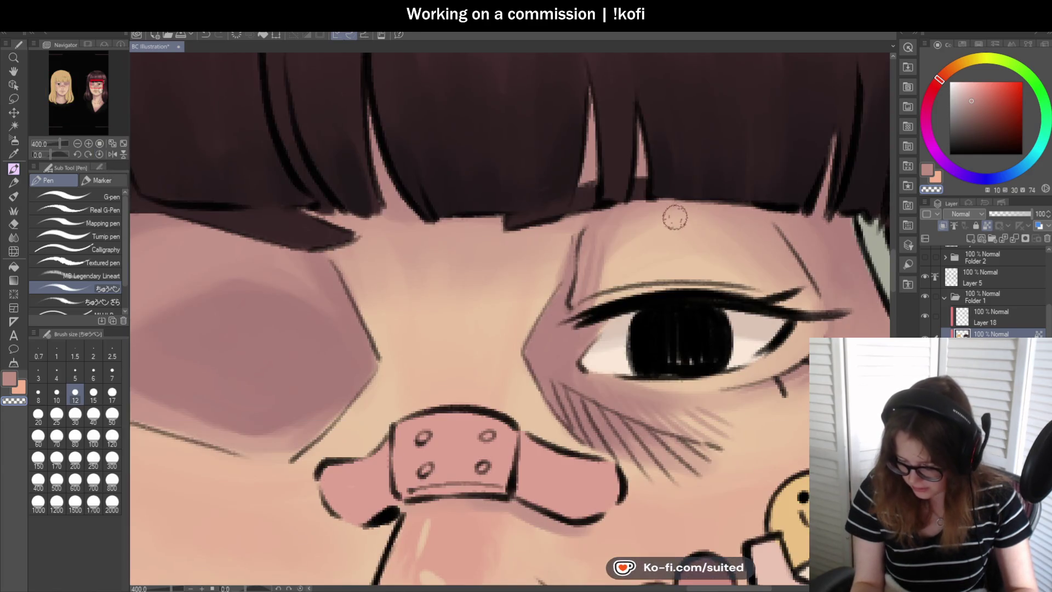
pyautogui.scroll(-3, 589, 222)
pyautogui.scroll(3, 411, 225)
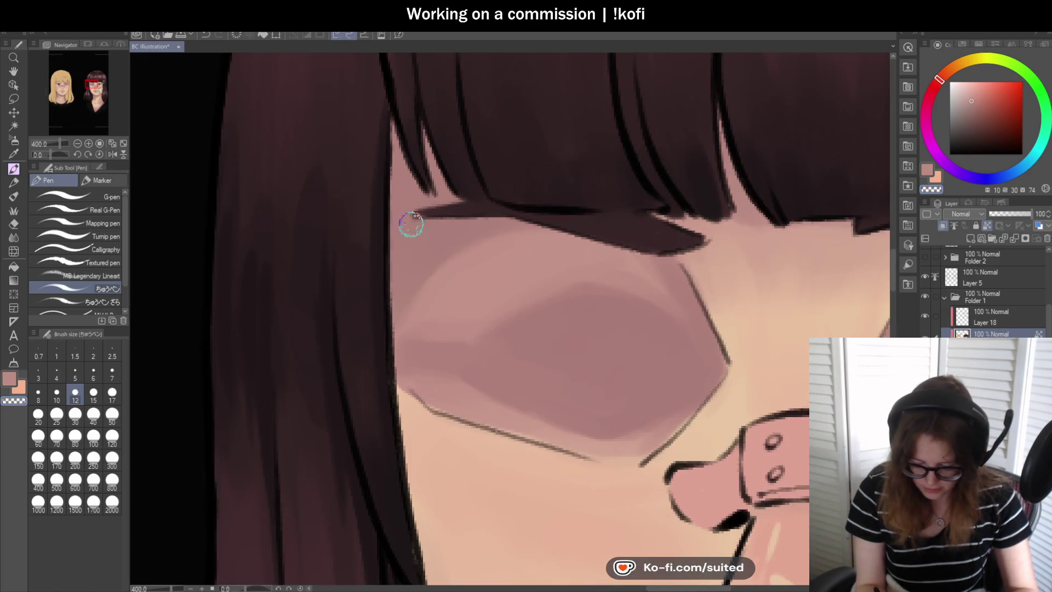
pyautogui.scroll(-3, 393, 229)
pyautogui.scroll(3, 513, 231)
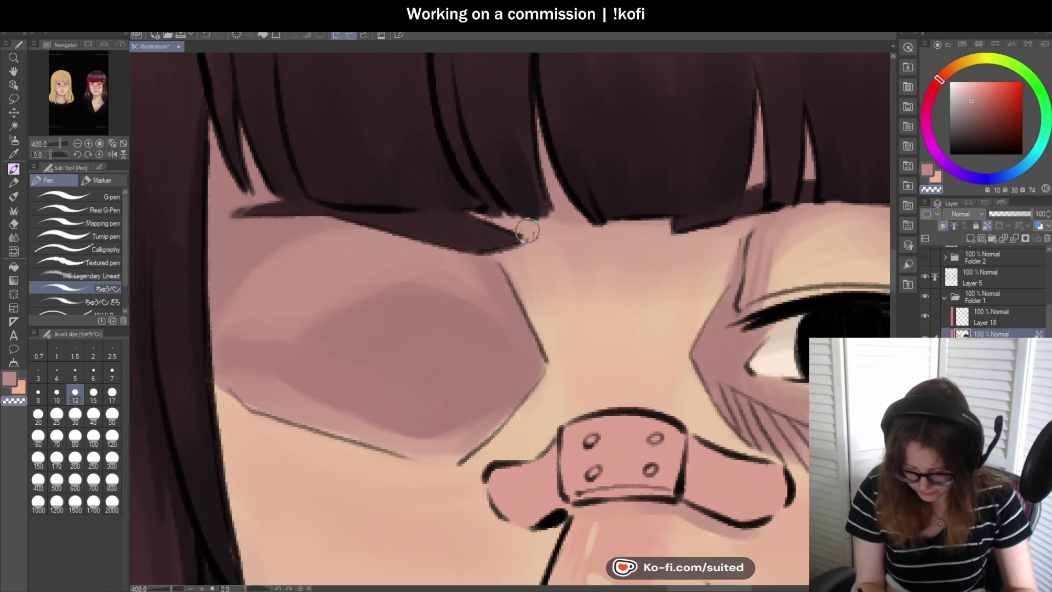
pyautogui.scroll(-3, 548, 232)
pyautogui.scroll(-1, 603, 234)
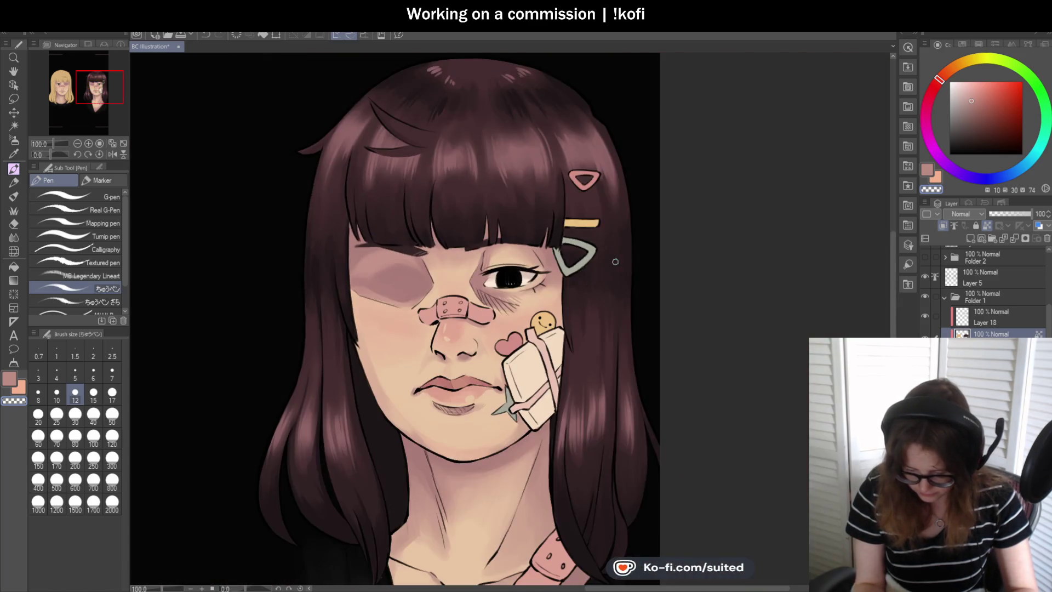
pyautogui.scroll(-1, 644, 234)
pyautogui.scroll(-1, 707, 239)
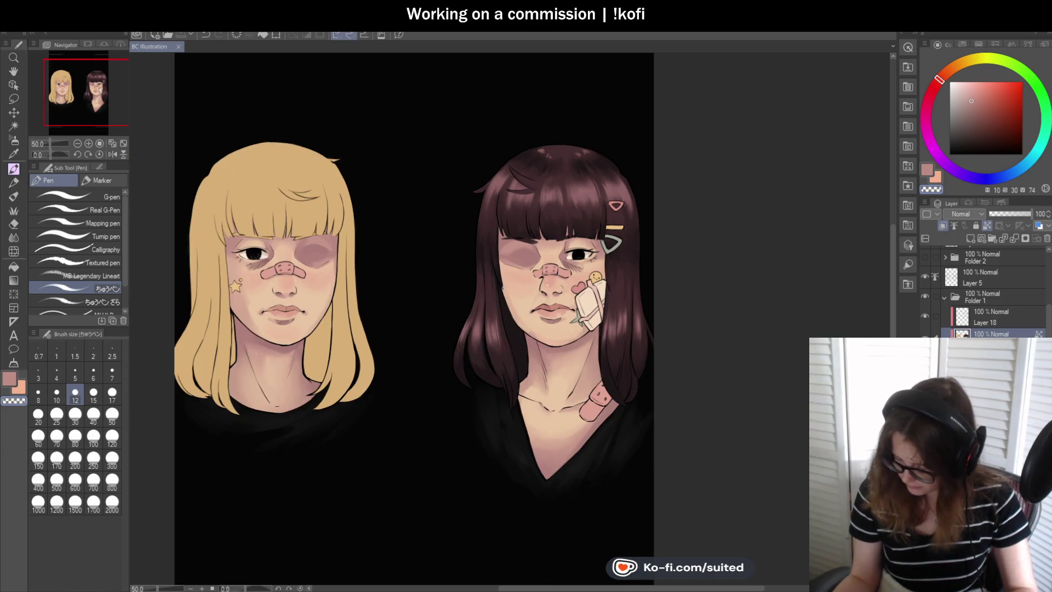
pyautogui.scroll(2, 646, 311)
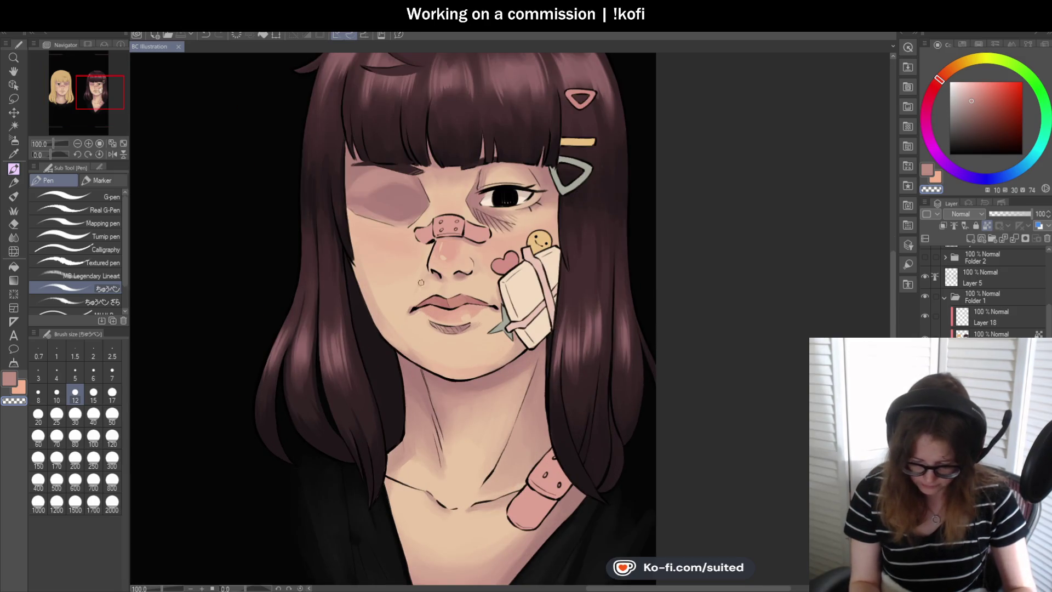
pyautogui.scroll(-1, 421, 283)
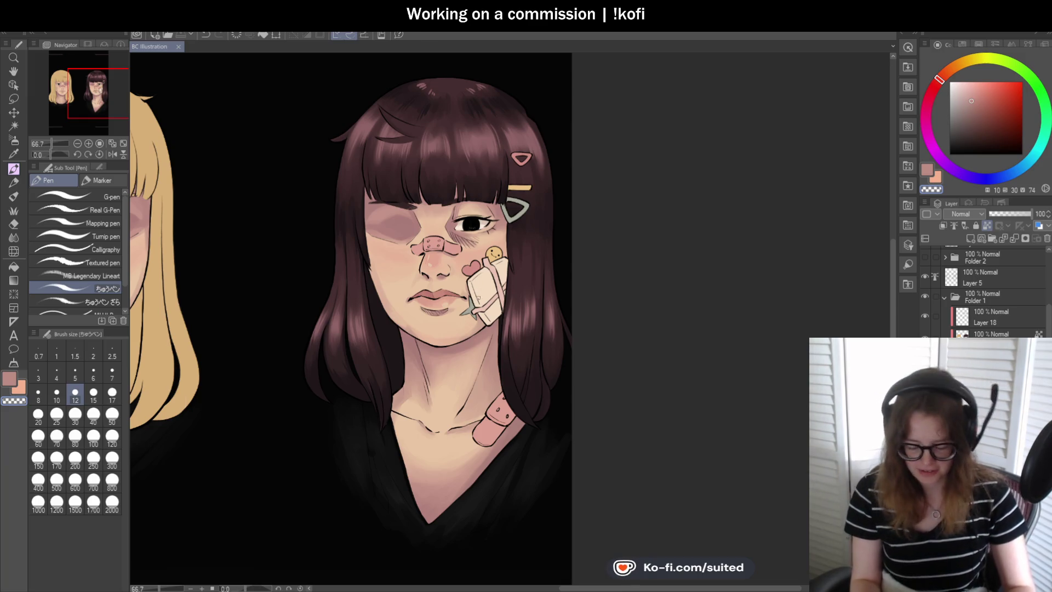
pyautogui.scroll(2, 479, 297)
pyautogui.press('i')
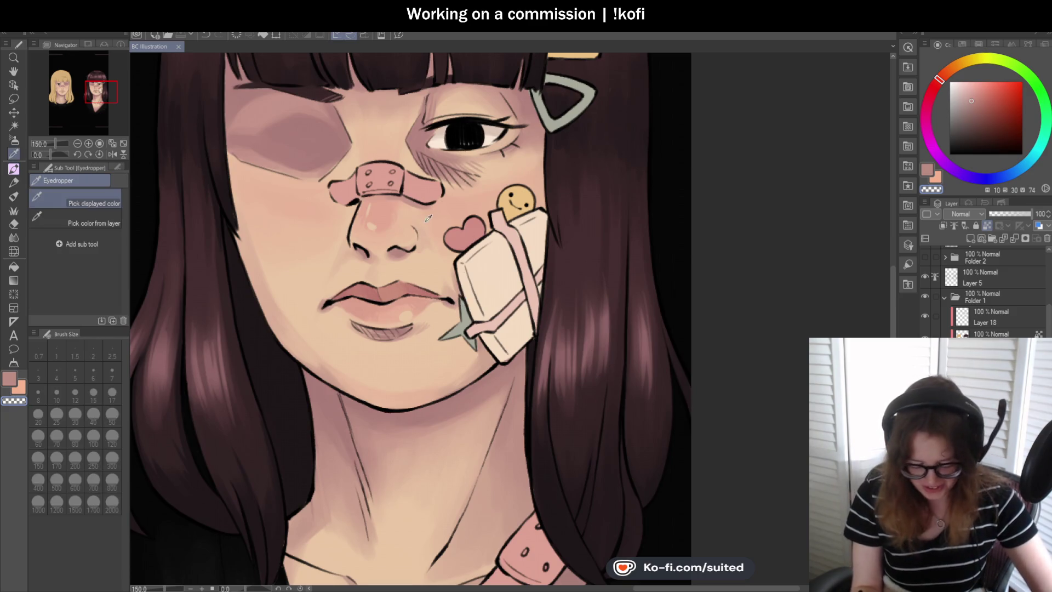
# Sample the skin beside the brunette's nose and blend it softly next to her nostril.
pyautogui.click(387, 251)
pyautogui.press('b')
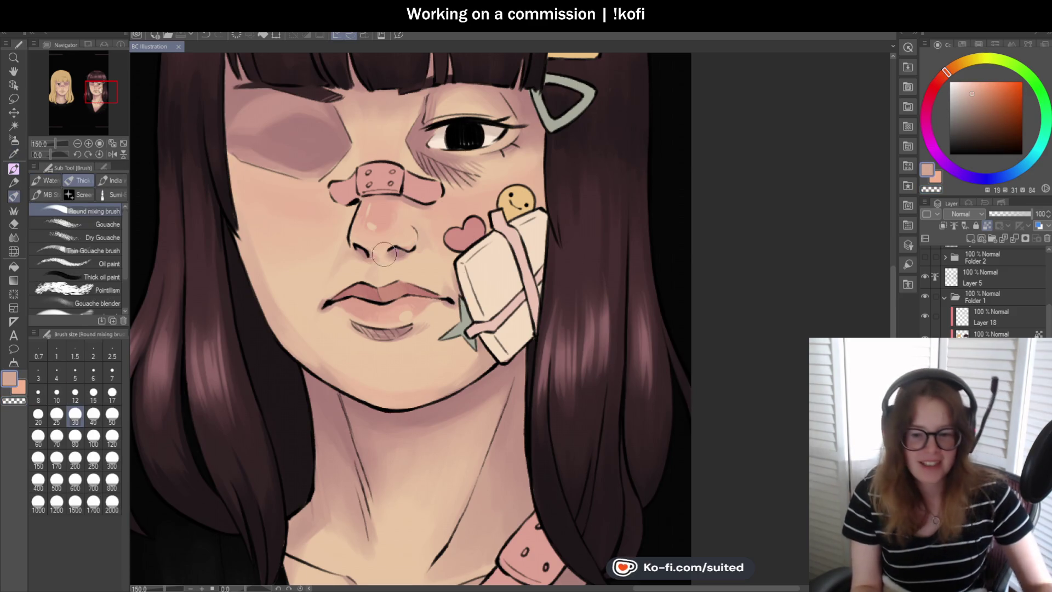
pyautogui.scroll(1, 411, 220)
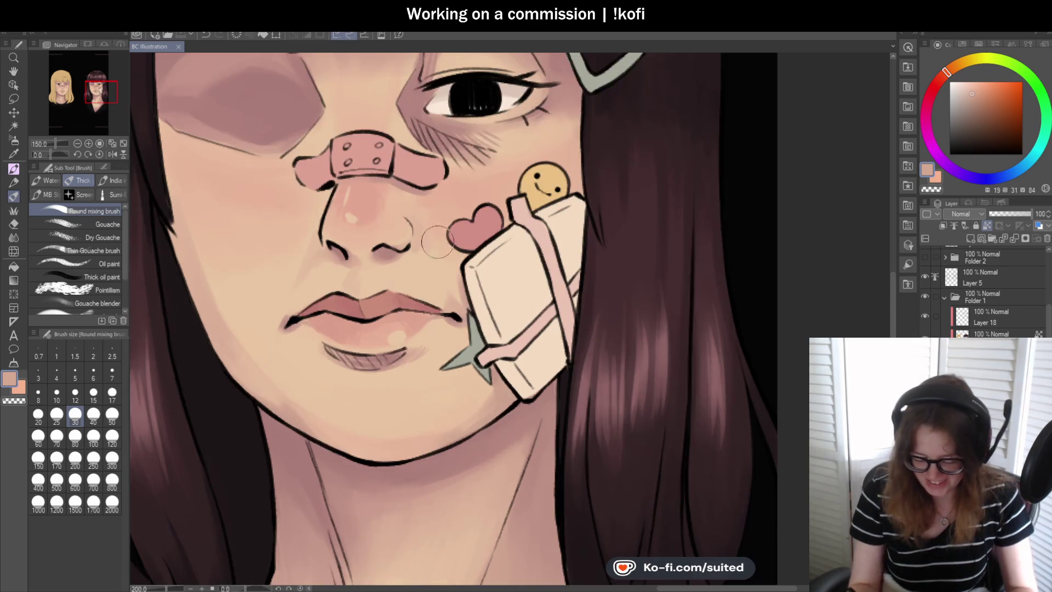
pyautogui.scroll(2, 407, 212)
pyautogui.moveTo(399, 207); pyautogui.dragTo(446, 258)
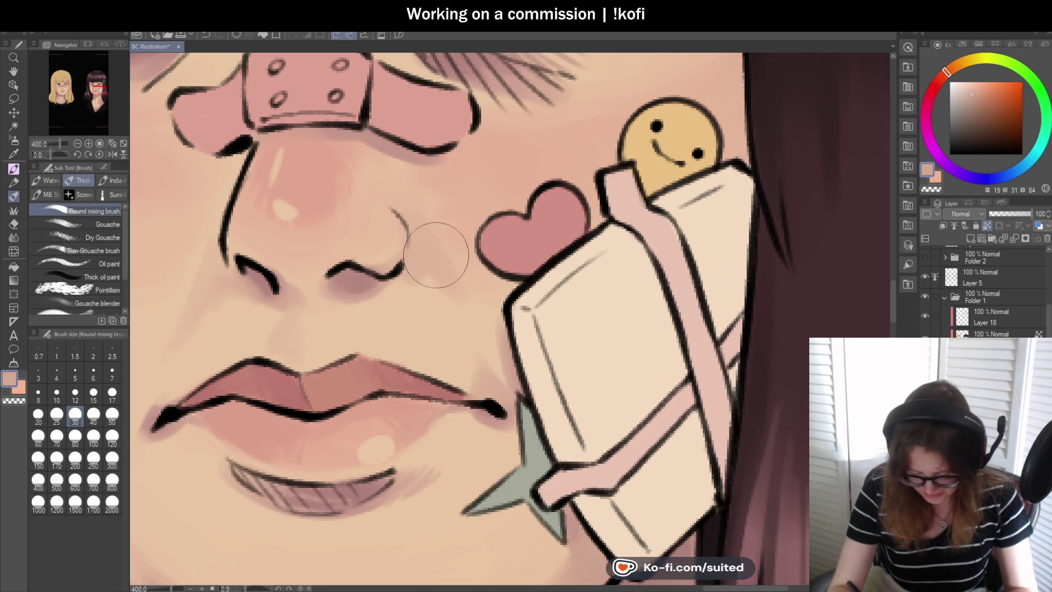
pyautogui.scroll(-2, 493, 279)
pyautogui.scroll(-2, 553, 274)
pyautogui.scroll(2, 565, 302)
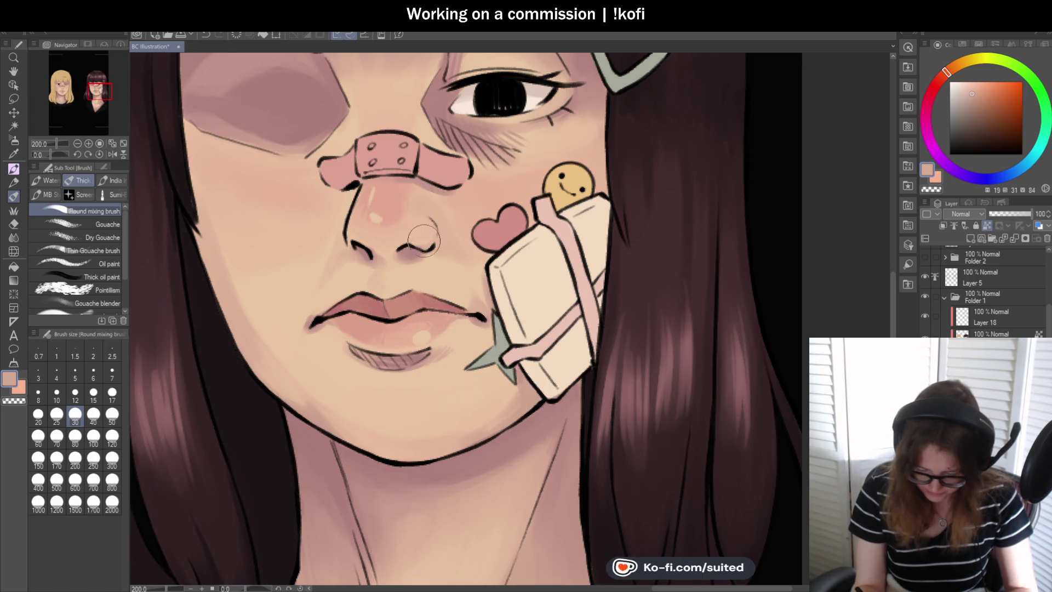
pyautogui.scroll(-3, 571, 313)
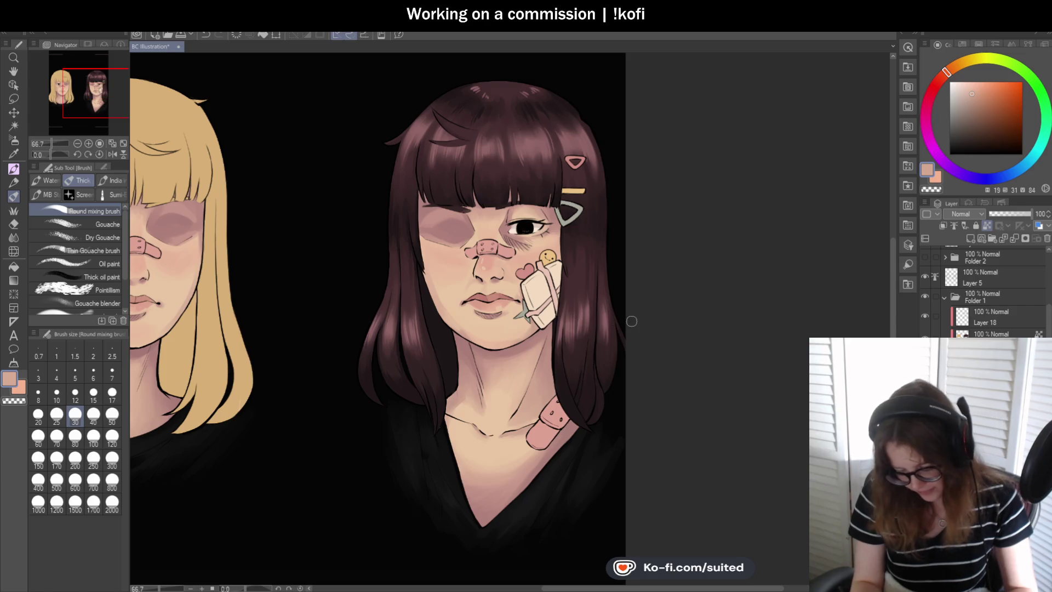
# Toggle Layer 5 to compare, try peach skin colours, and set brush size 17.
pyautogui.scroll(-1, 582, 321)
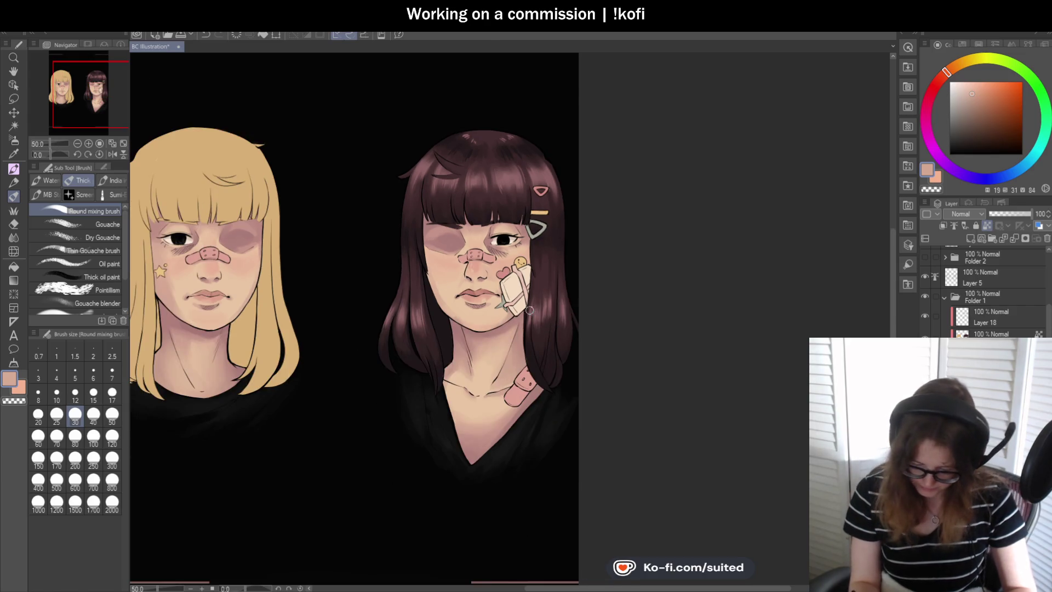
pyautogui.scroll(-1, 582, 321)
pyautogui.click(925, 275)
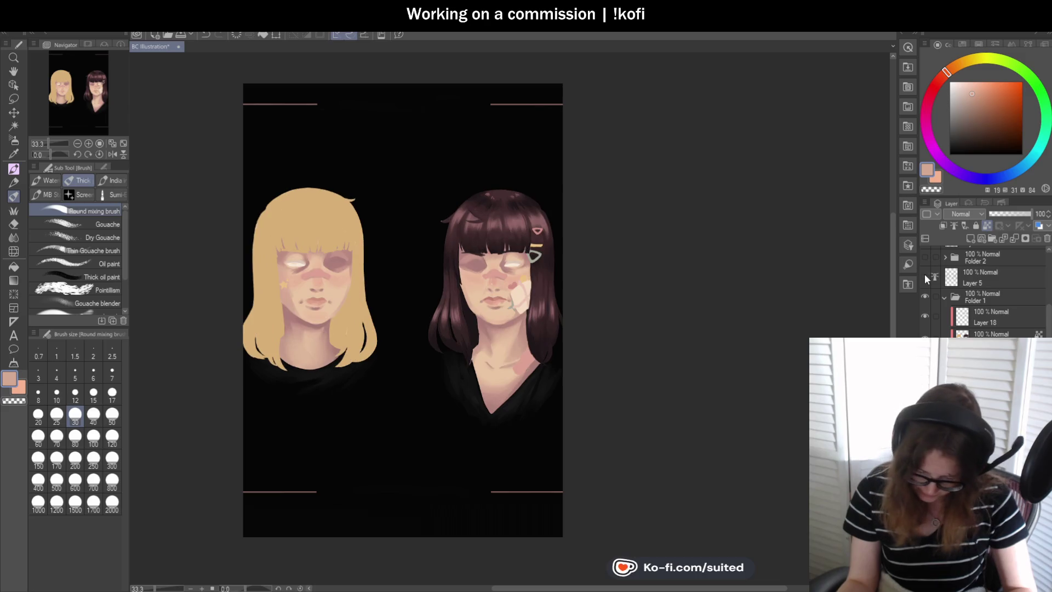
pyautogui.click(925, 273)
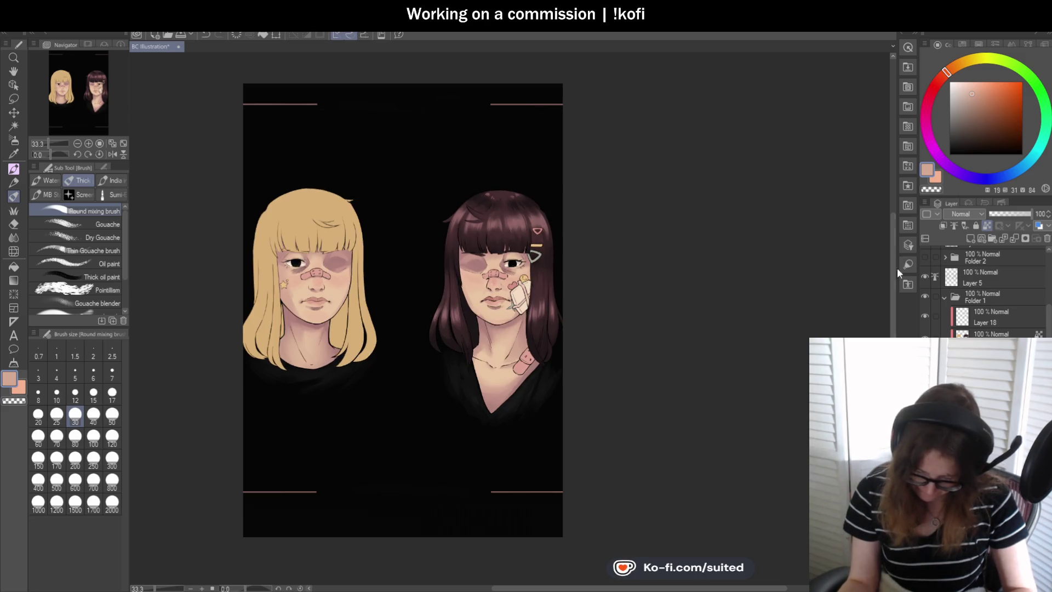
pyautogui.scroll(3, 506, 295)
pyautogui.scroll(2, 475, 287)
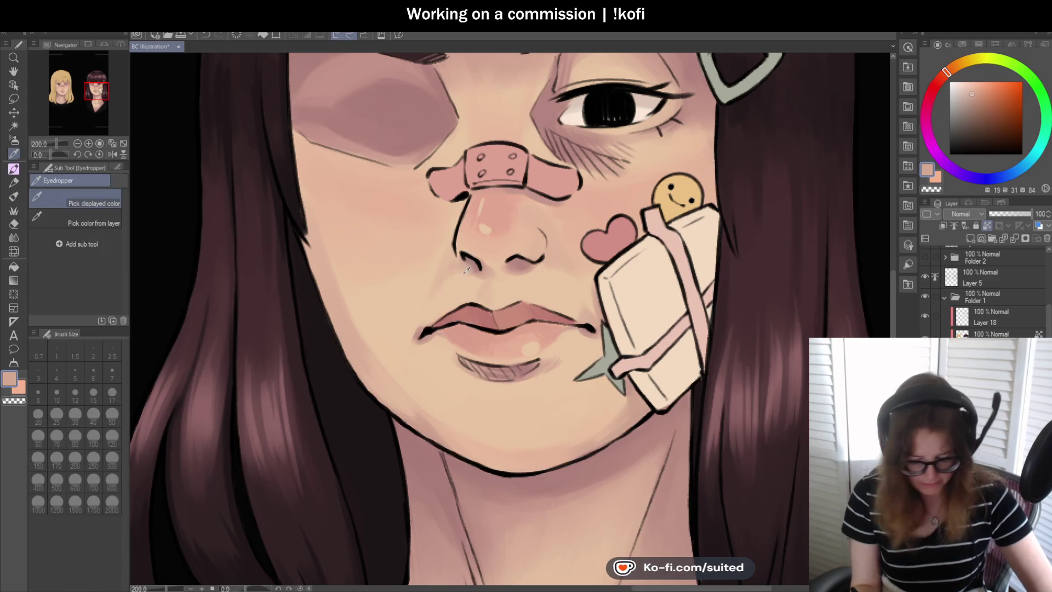
pyautogui.keyDown('alt'); pyautogui.click(439, 286); pyautogui.keyUp('alt')
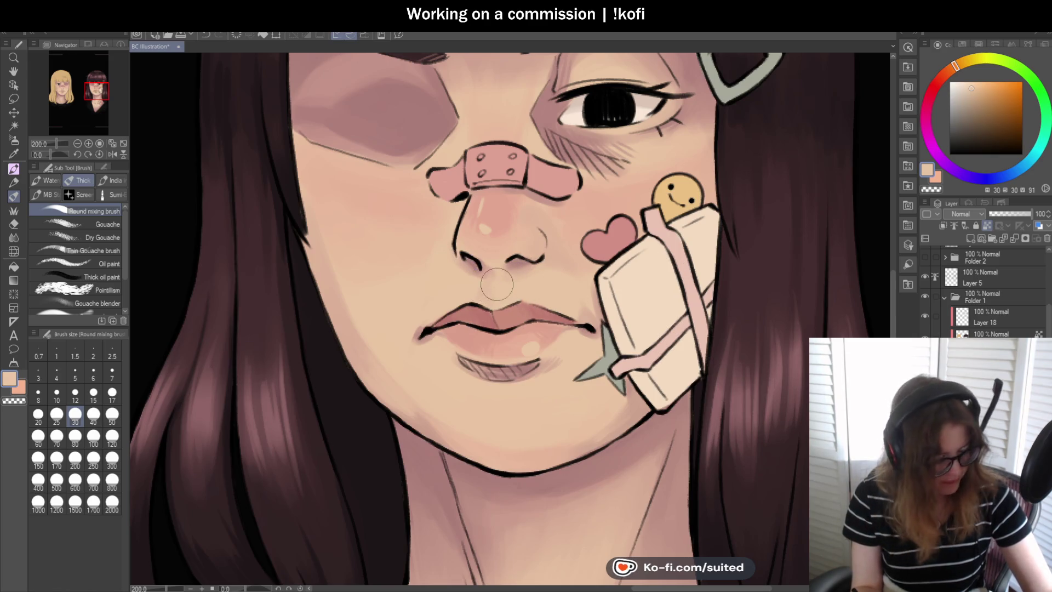
pyautogui.keyDown('alt'); pyautogui.click(336, 293); pyautogui.keyUp('alt')
pyautogui.click(112, 392)
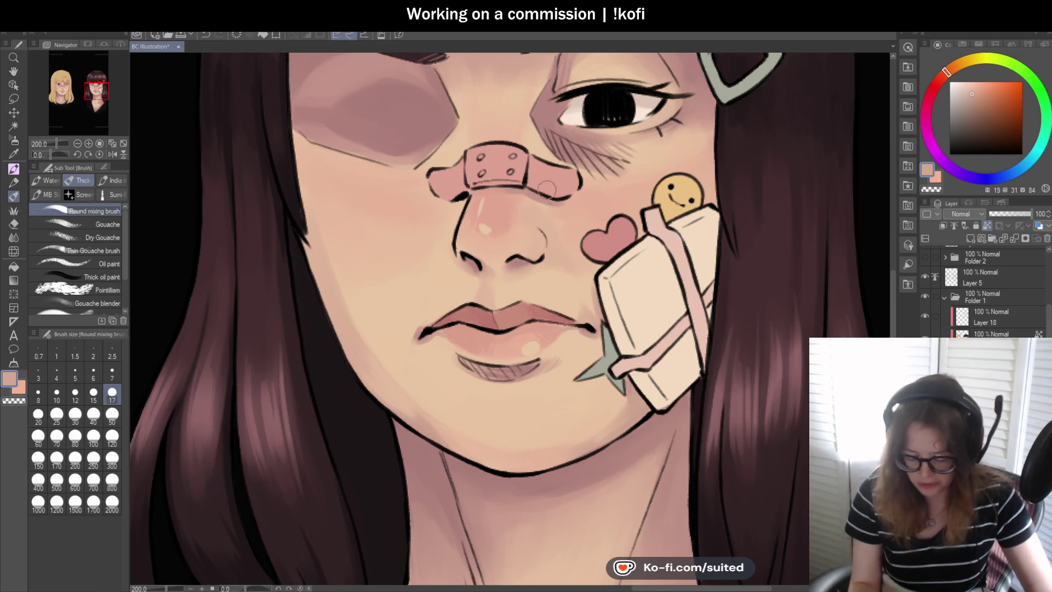
# Eyedrop a darker dusky skin shade from near the brunette's nostril.
pyautogui.keyDown('alt'); pyautogui.click(498, 265); pyautogui.keyUp('alt')
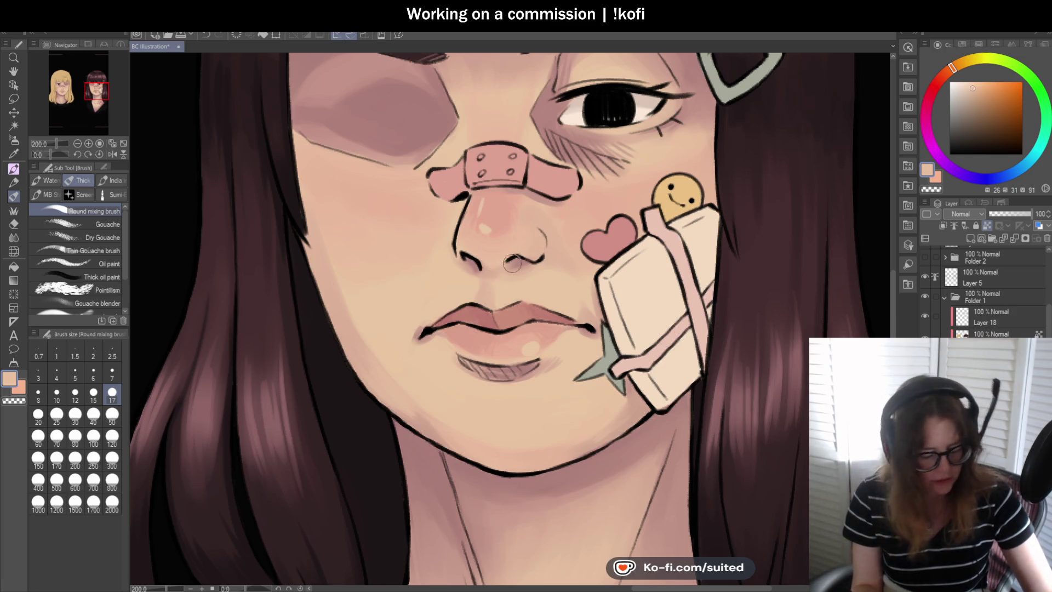
pyautogui.press('alt')
pyautogui.keyDown('alt'); pyautogui.click(496, 268); pyautogui.keyUp('alt')
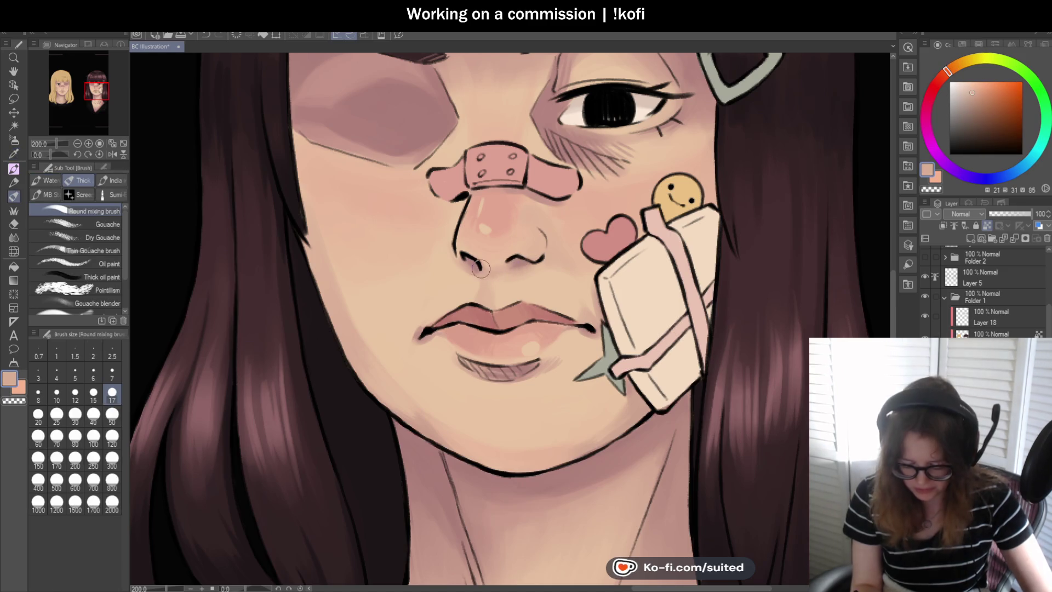
pyautogui.press('alt')
pyautogui.keyDown('alt'); pyautogui.click(469, 258); pyautogui.keyUp('alt')
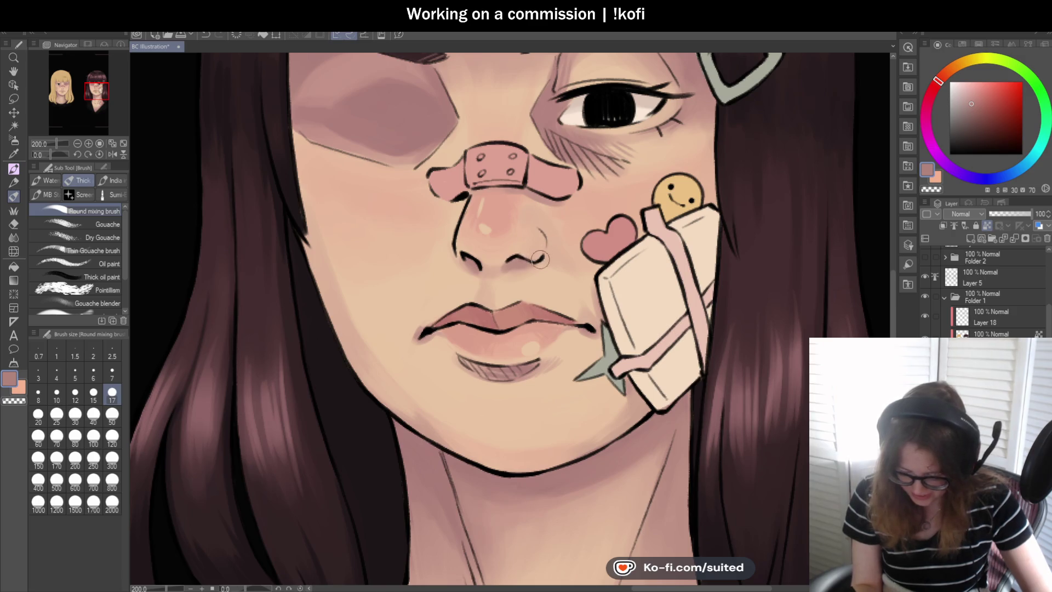
pyautogui.scroll(-2, 540, 259)
pyautogui.scroll(-2, 550, 296)
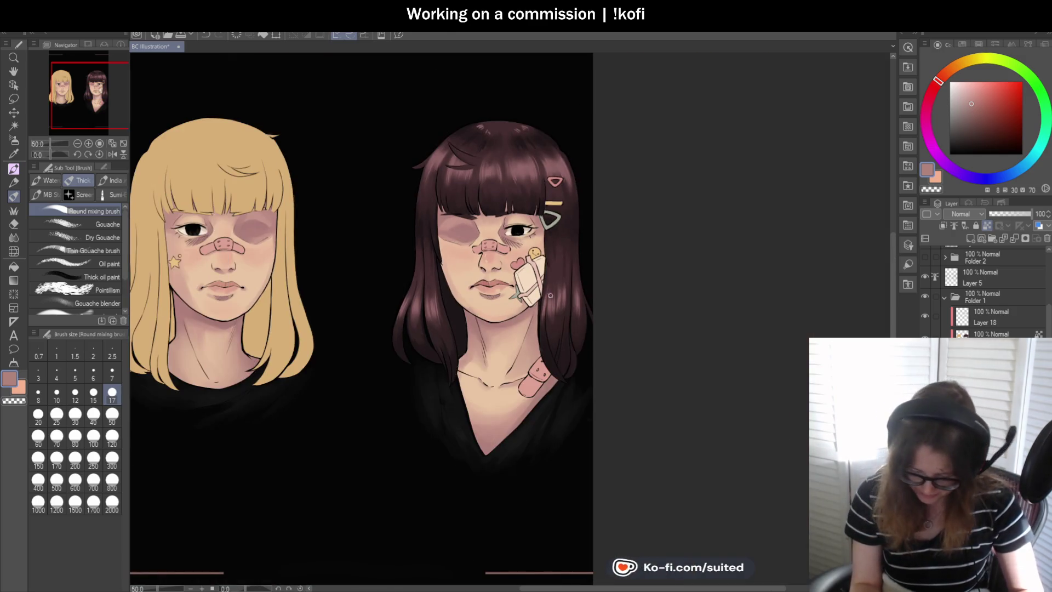
# Mirror the view to check the portraits, then sample the peach skin tone from the face.
pyautogui.click(111, 154)
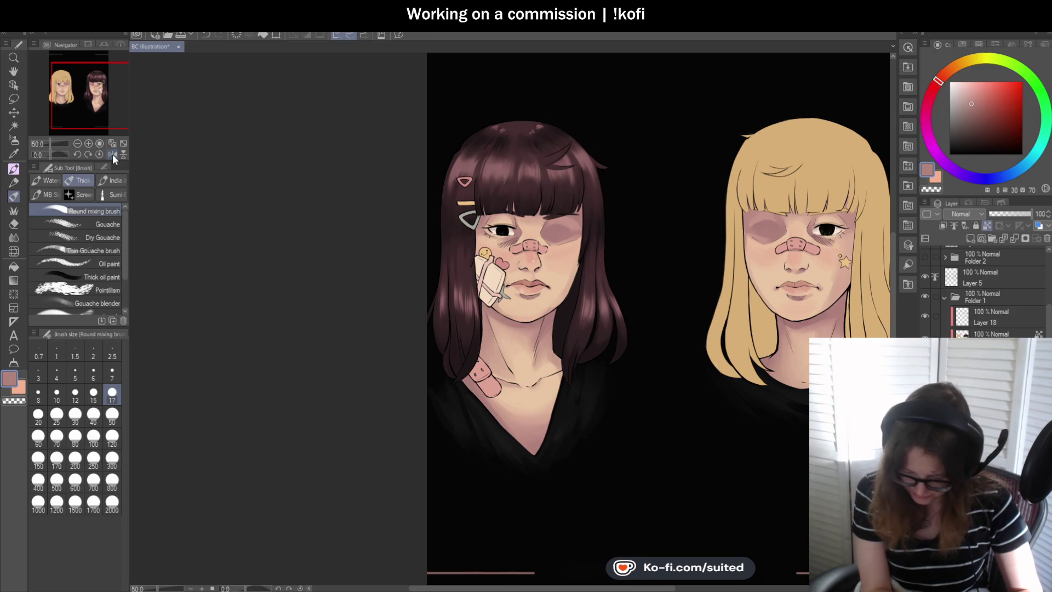
pyautogui.click(113, 154)
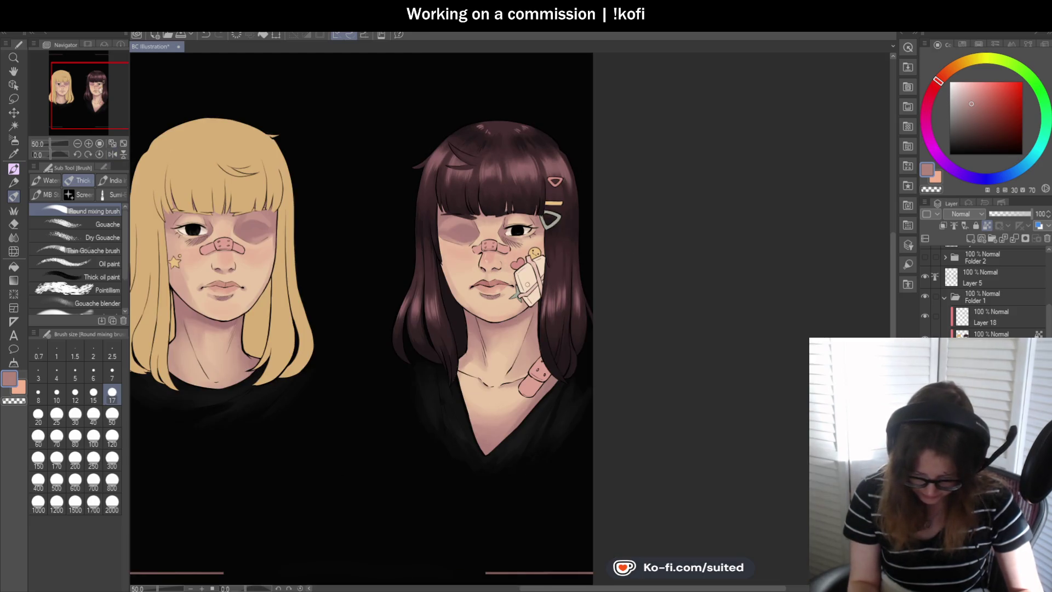
pyautogui.scroll(3, 522, 287)
pyautogui.press('i')
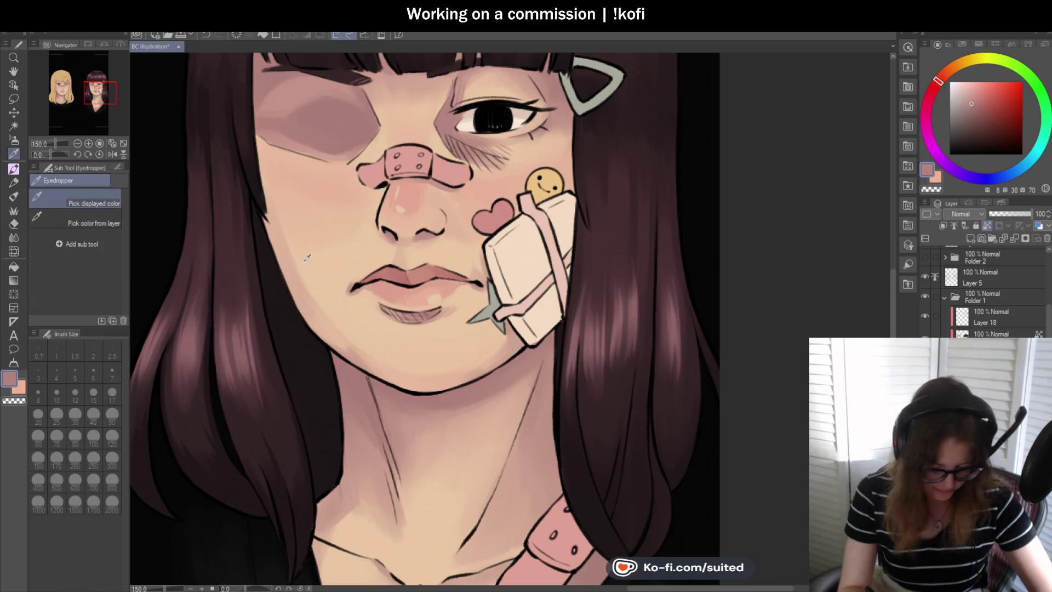
pyautogui.click(307, 258)
pyautogui.press('b')
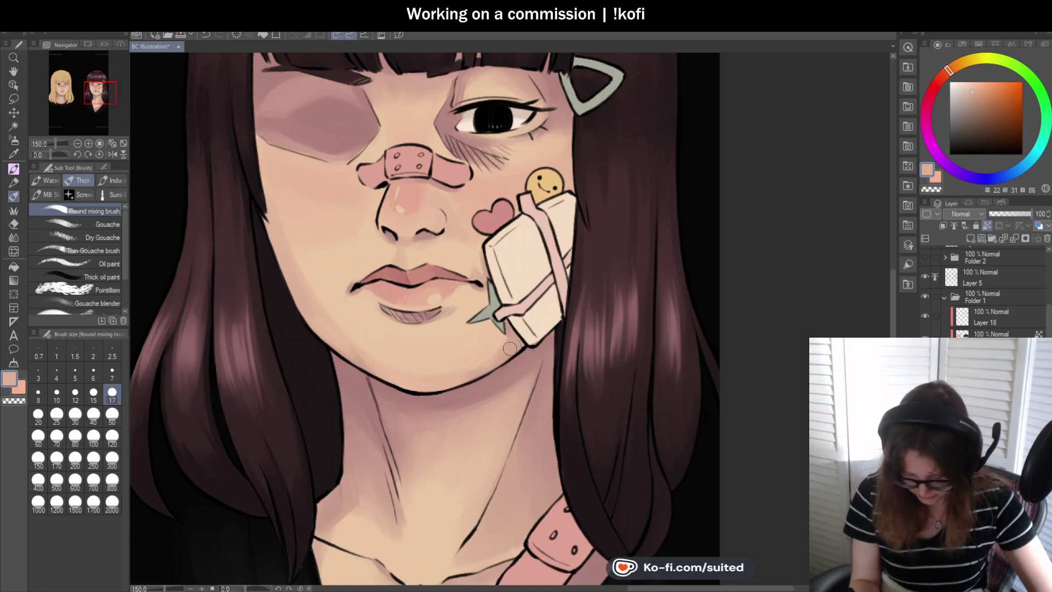
# Paint dusky pink shading down the brunette's left face edge from eye to cheek.
pyautogui.keyDown('alt'); pyautogui.click(568, 213); pyautogui.keyUp('alt')
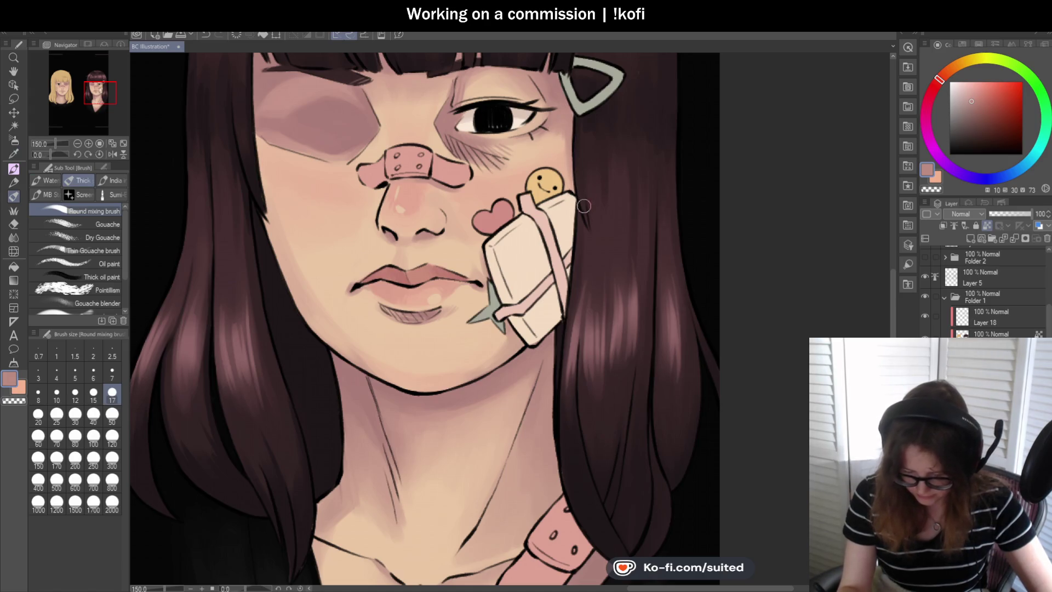
pyautogui.moveTo(258, 137); pyautogui.dragTo(270, 208)
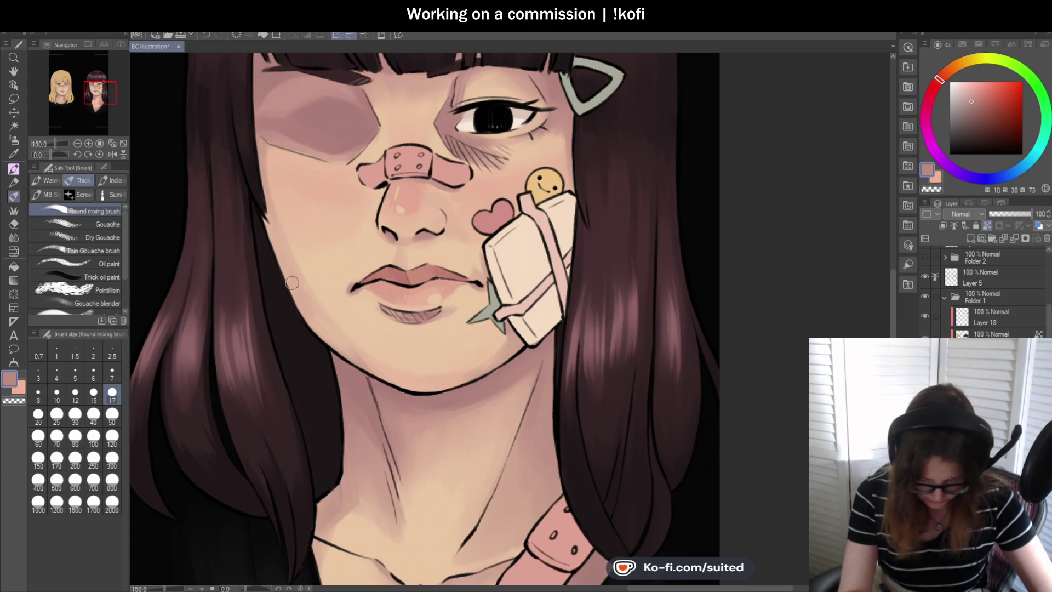
pyautogui.keyDown('alt'); pyautogui.click(518, 363); pyautogui.keyUp('alt')
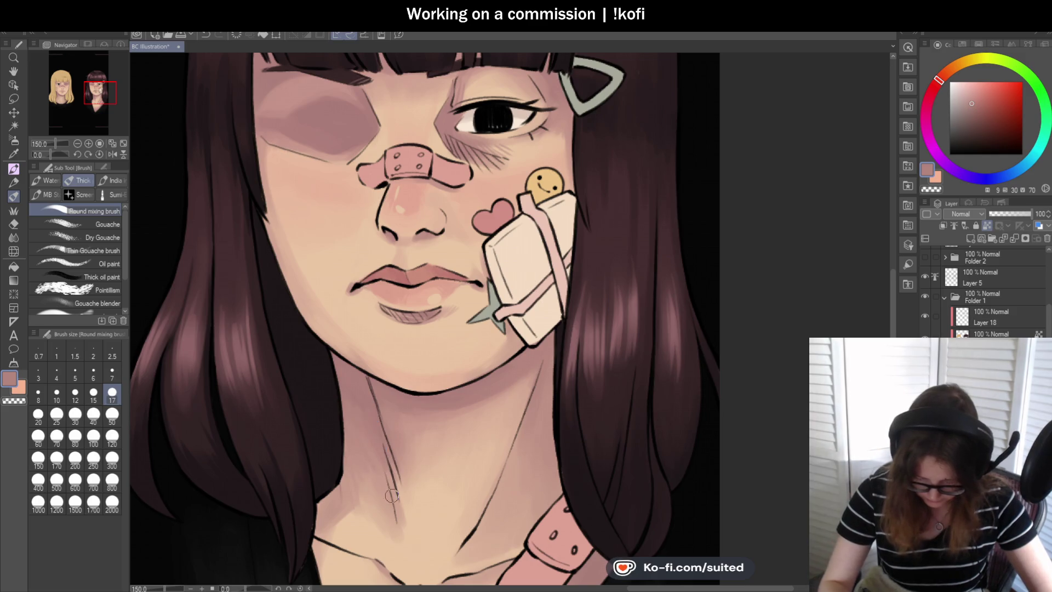
pyautogui.scroll(-2, 391, 495)
pyautogui.scroll(2, 416, 391)
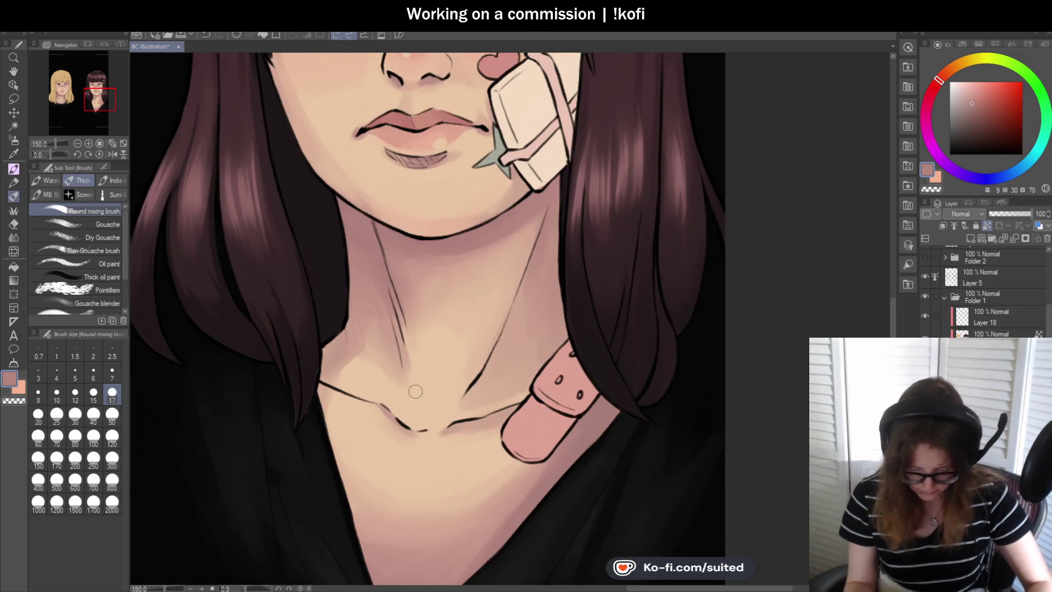
# With a size-12 pen, paint sampled light peach highlights on the centre and left edge of the brunette's neck.
pyautogui.press('p')
pyautogui.keyDown('alt'); pyautogui.click(401, 341); pyautogui.keyUp('alt')
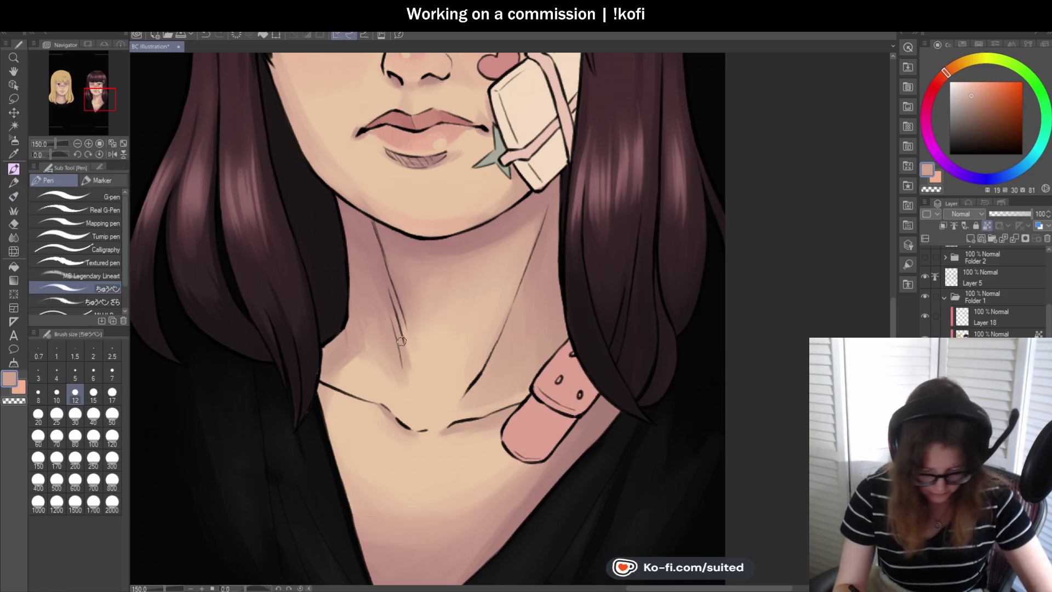
pyautogui.keyDown('alt'); pyautogui.click(392, 390); pyautogui.keyUp('alt')
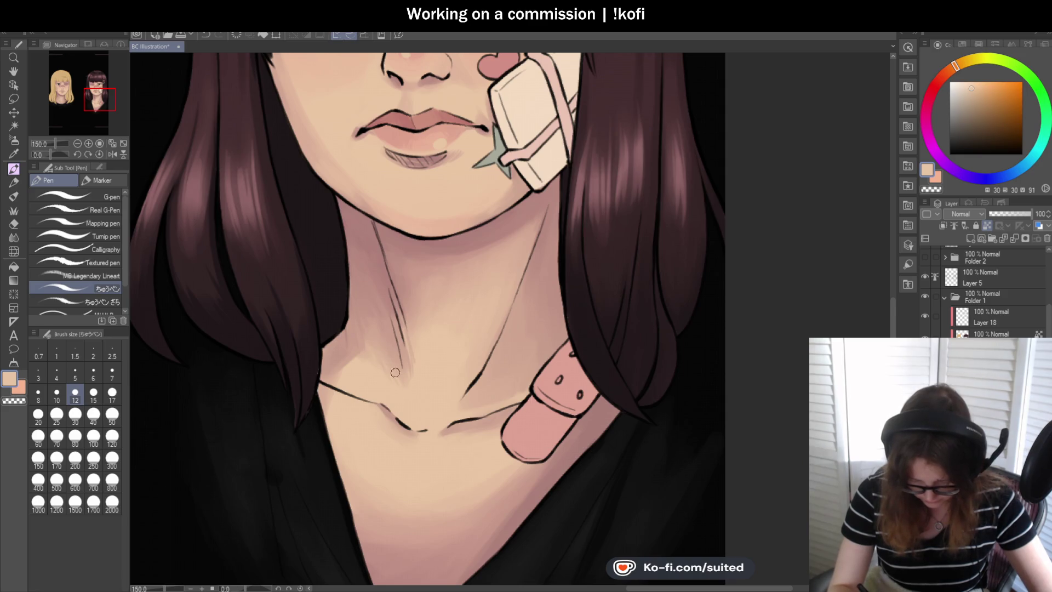
pyautogui.moveTo(404, 381); pyautogui.dragTo(405, 369)
pyautogui.moveTo(331, 377); pyautogui.dragTo(345, 357)
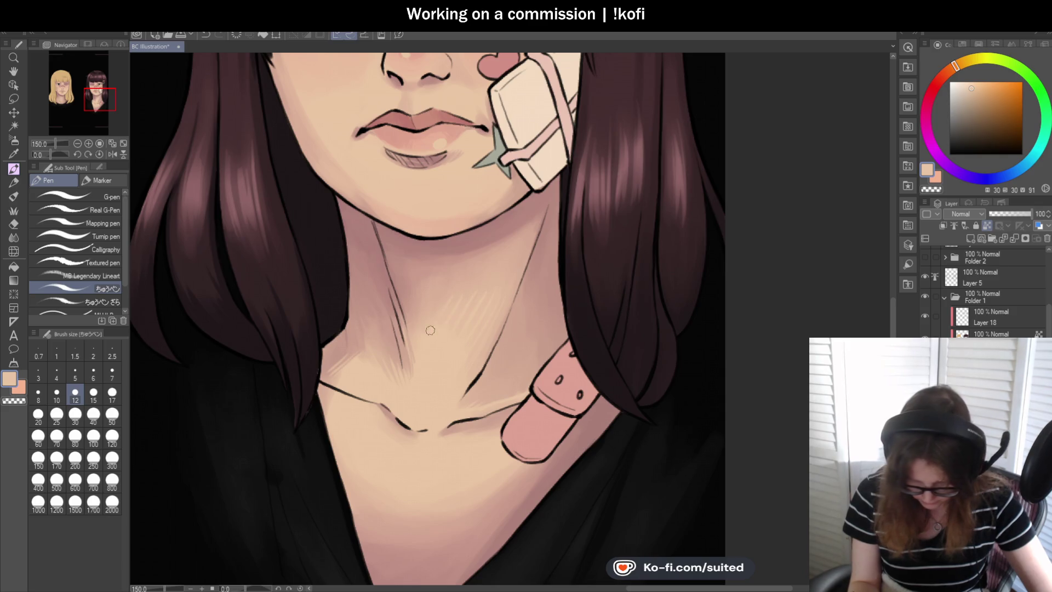
pyautogui.scroll(-3, 570, 249)
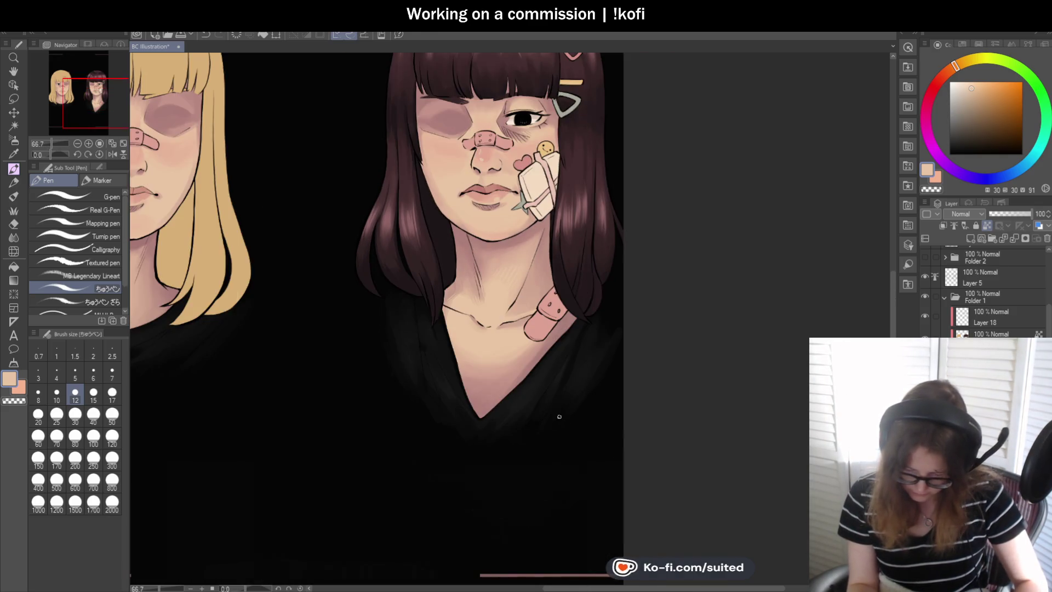
# Zoom to the cheek beside the brunette's eye, switch to the blending brush and sample the darker cheek pink.
pyautogui.scroll(2, 495, 378)
pyautogui.scroll(2, 439, 357)
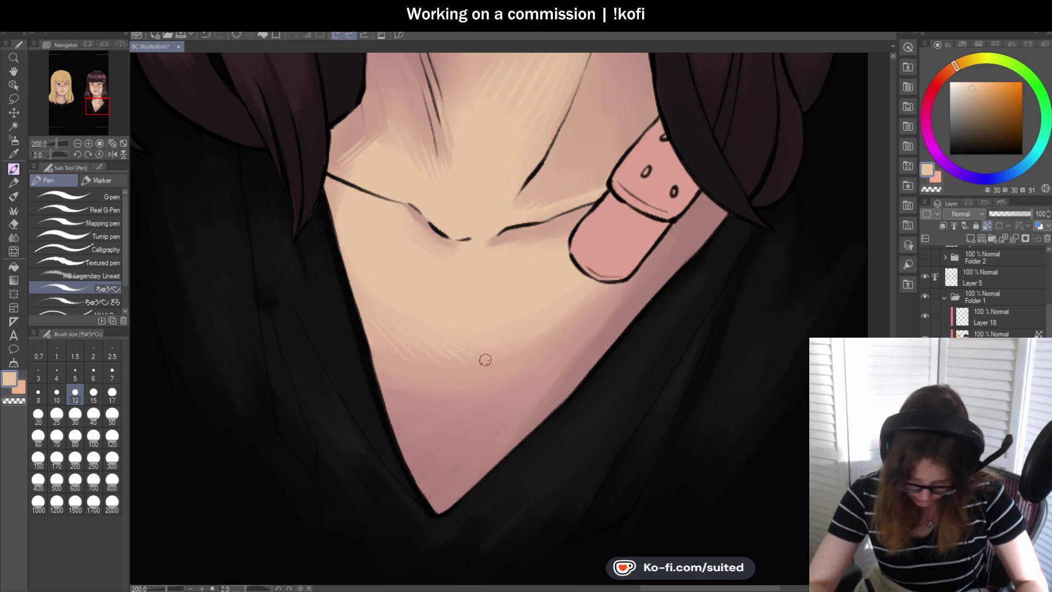
pyautogui.scroll(-2, 498, 355)
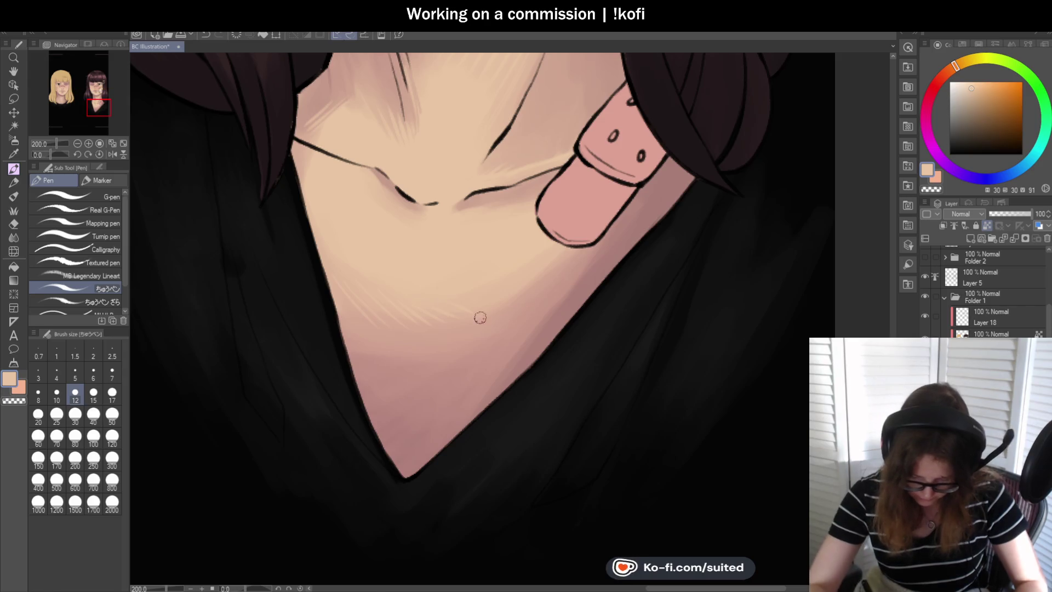
pyautogui.scroll(-2, 470, 434)
pyautogui.scroll(-1, 627, 366)
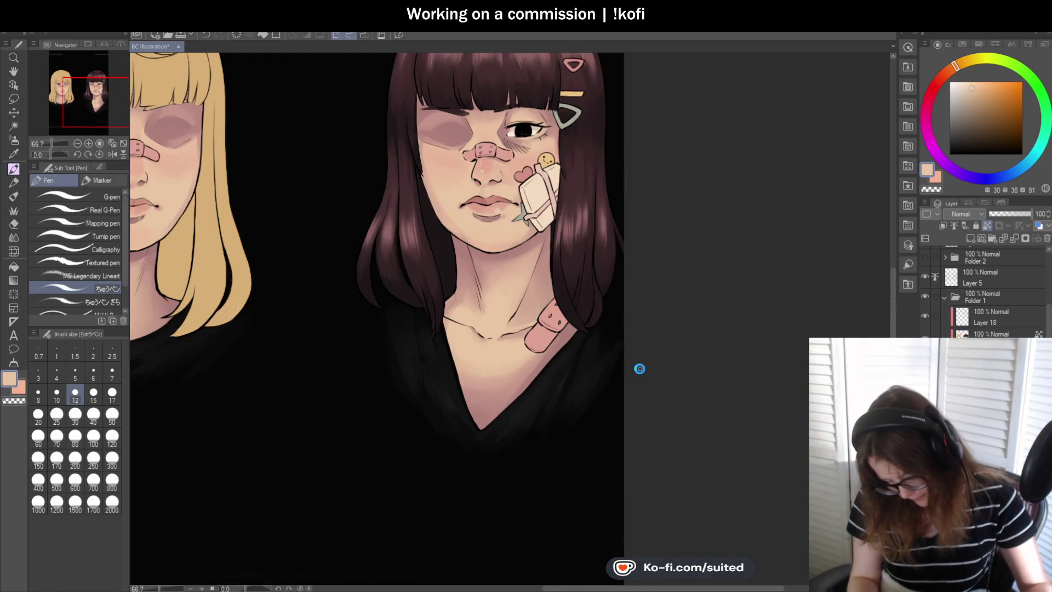
pyautogui.scroll(1, 588, 112)
pyautogui.scroll(1, 588, 112)
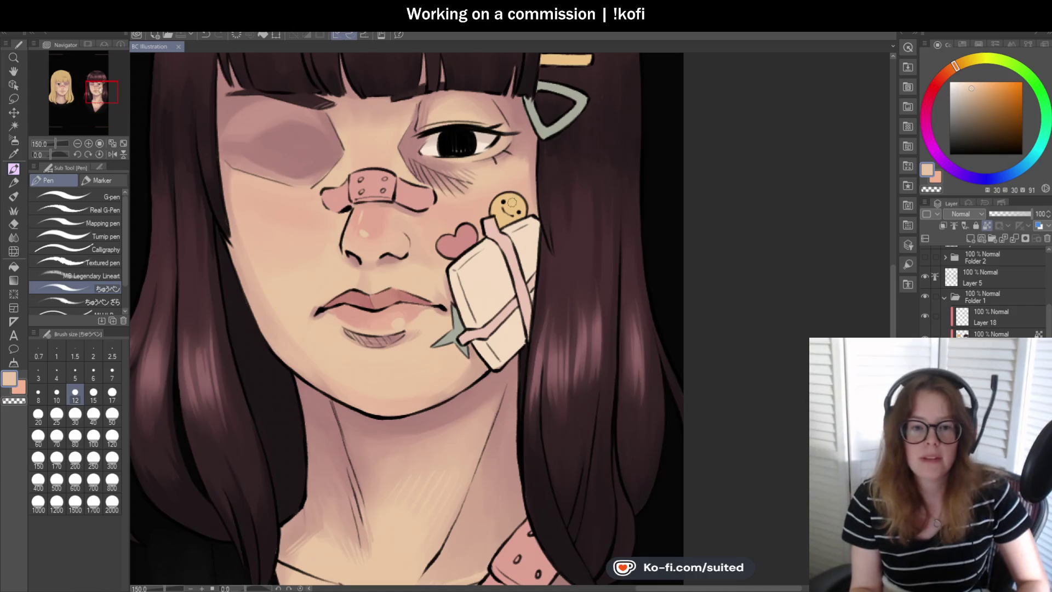
pyautogui.scroll(-1, 519, 210)
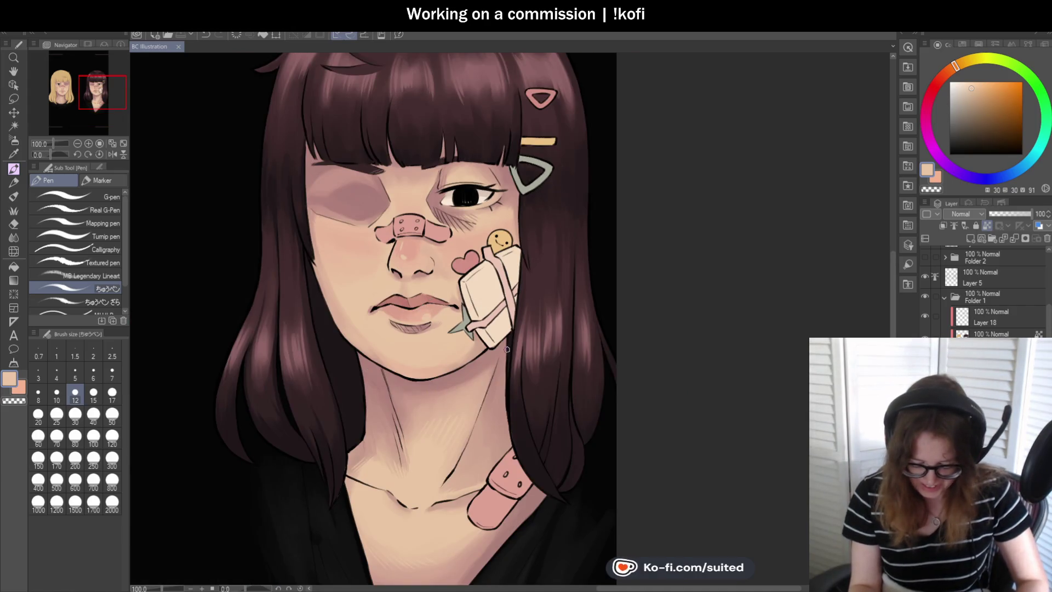
pyautogui.scroll(1, 489, 222)
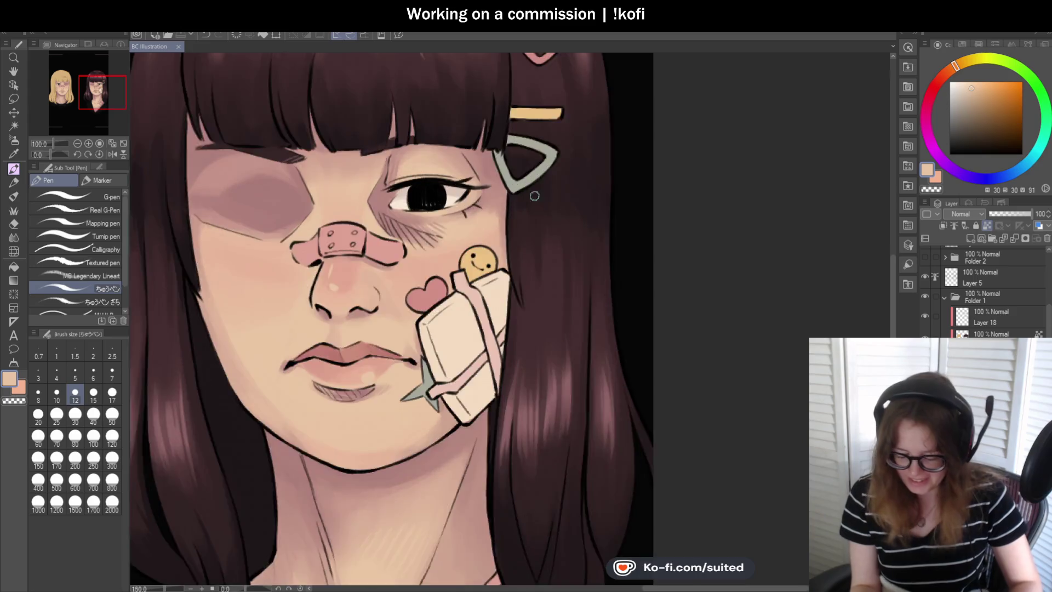
pyautogui.scroll(1, 489, 222)
pyautogui.press('b')
pyautogui.keyDown('alt'); pyautogui.click(494, 225); pyautogui.keyUp('alt')
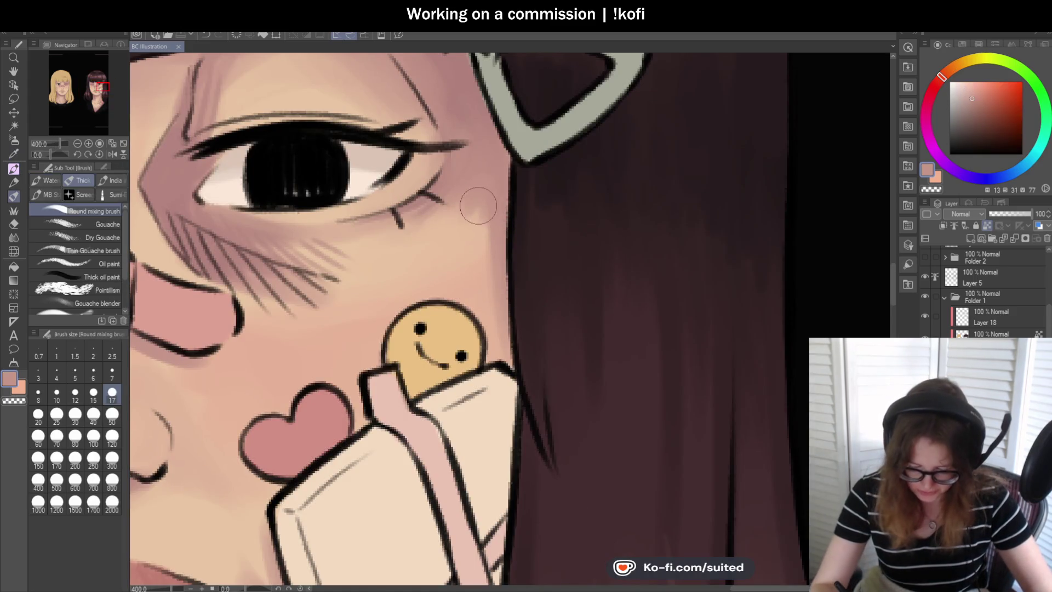
# Finish the lash at the brunette's outer eye corner with the pen.
pyautogui.press('p')
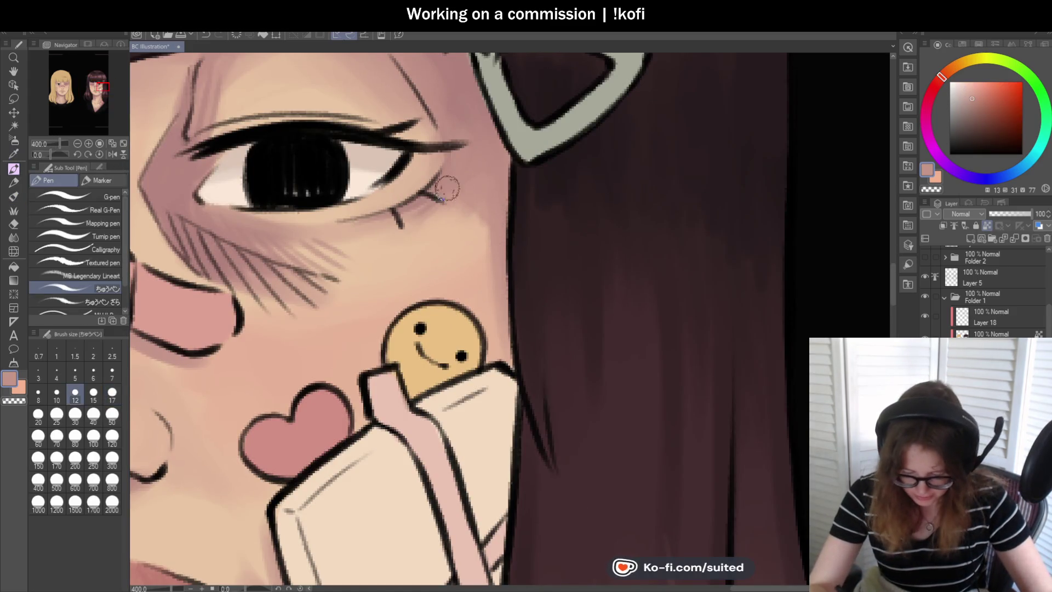
pyautogui.moveTo(447, 197); pyautogui.dragTo(444, 202)
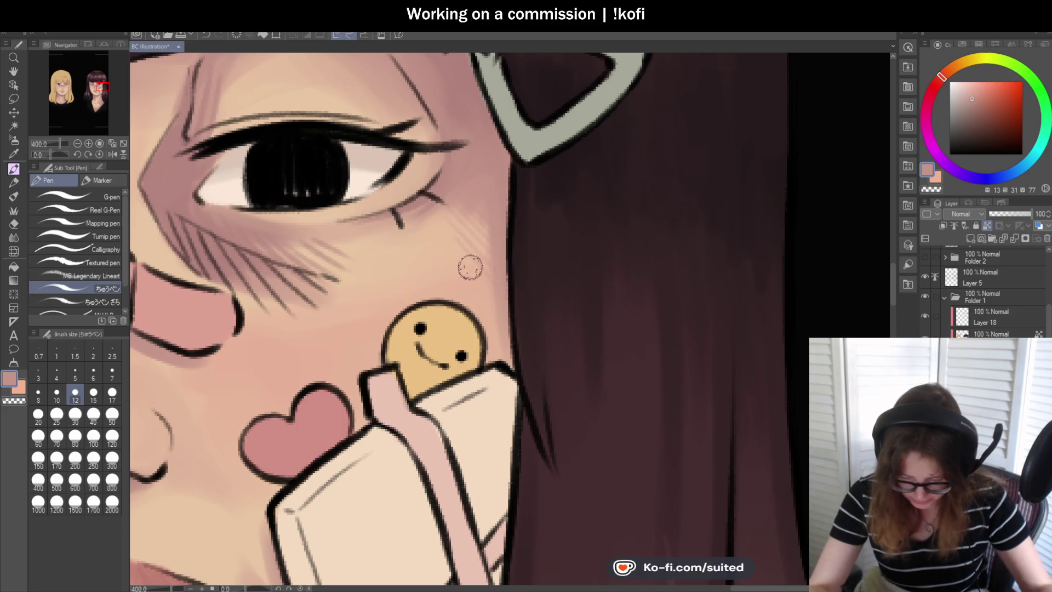
pyautogui.scroll(-5, 516, 317)
pyautogui.scroll(5, 519, 221)
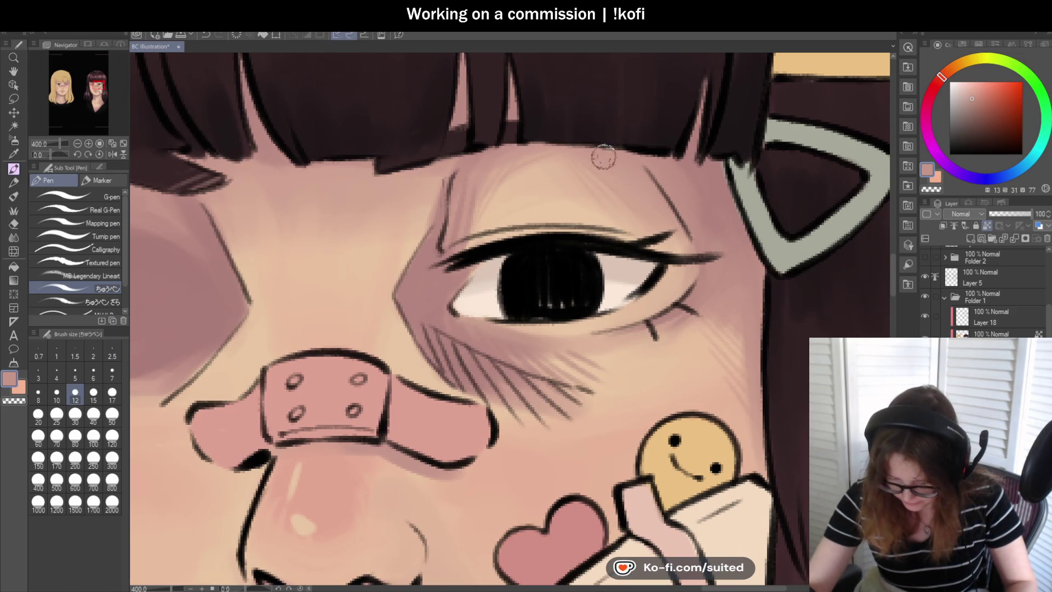
pyautogui.scroll(-3, 700, 219)
pyautogui.scroll(-2, 734, 290)
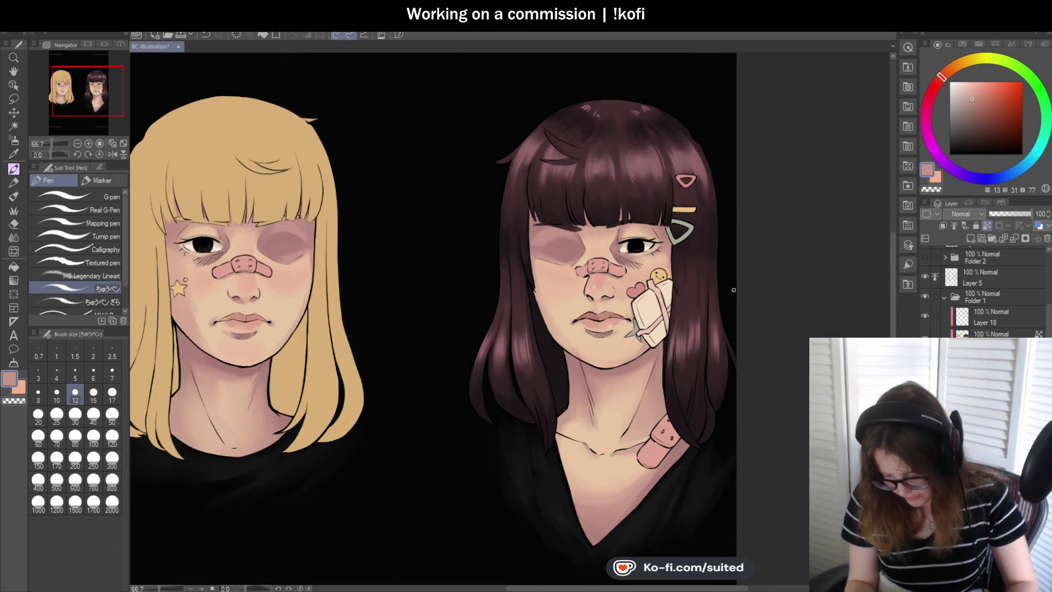
# Flip the canvas horizontally to check, then darken the small lash near the inner corner.
pyautogui.click(113, 154)
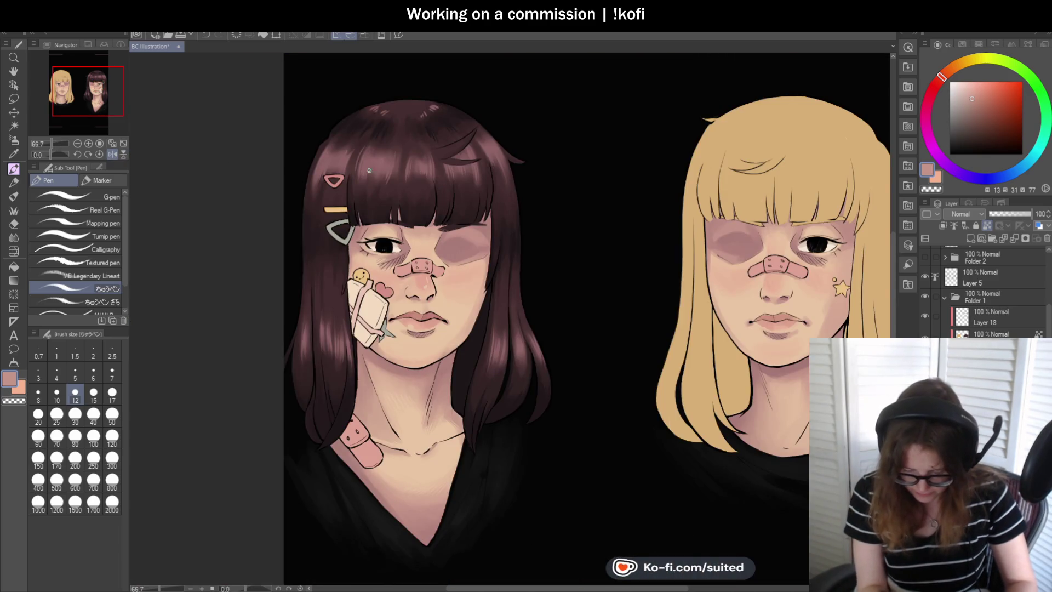
pyautogui.scroll(4, 366, 242)
pyautogui.scroll(3, 366, 241)
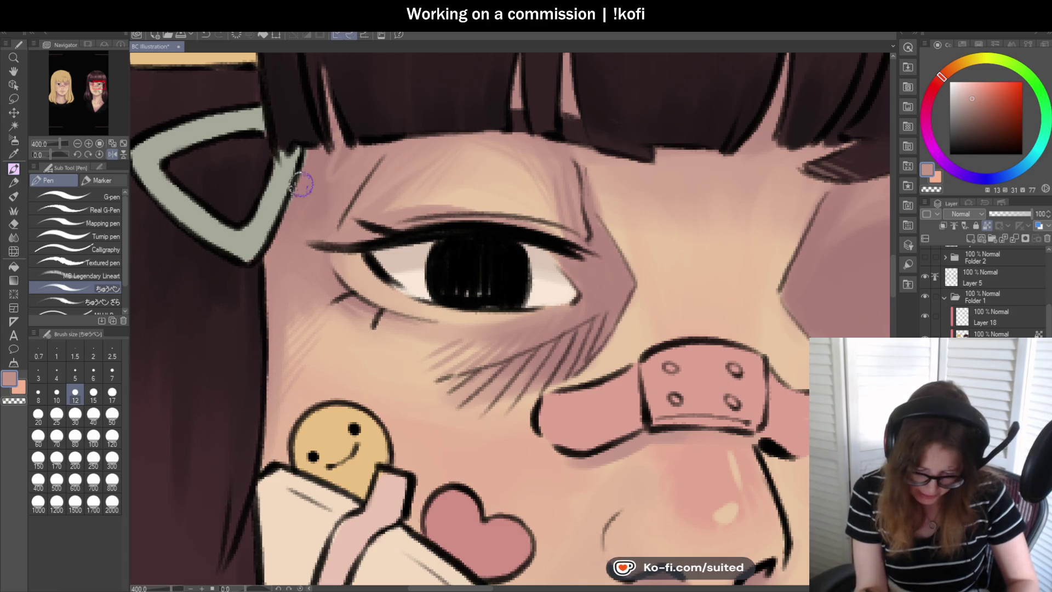
pyautogui.moveTo(357, 222); pyautogui.dragTo(389, 227)
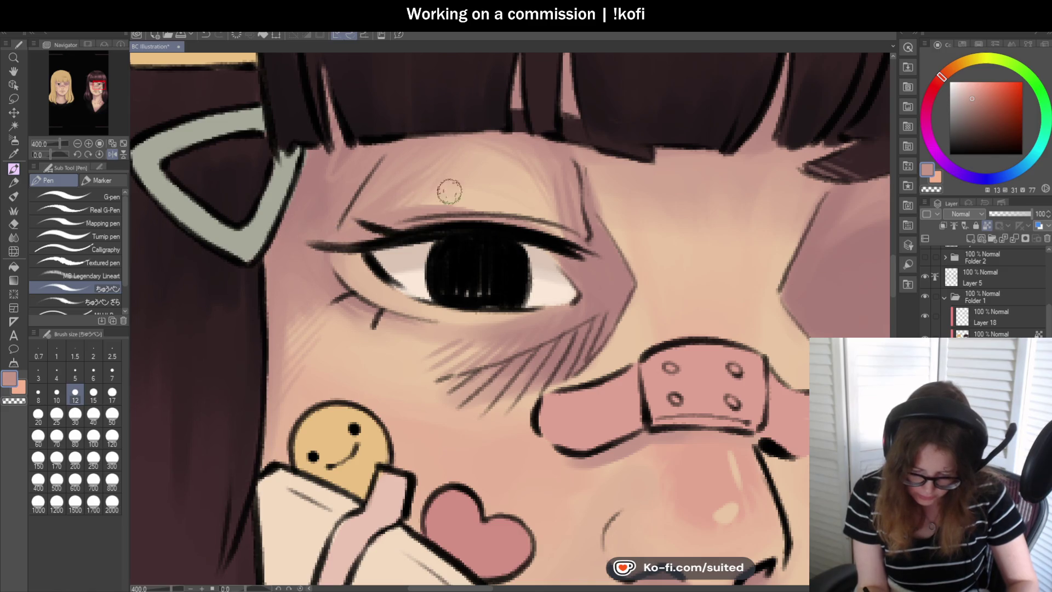
pyautogui.hotkey('ctrl', 'alt', '0')
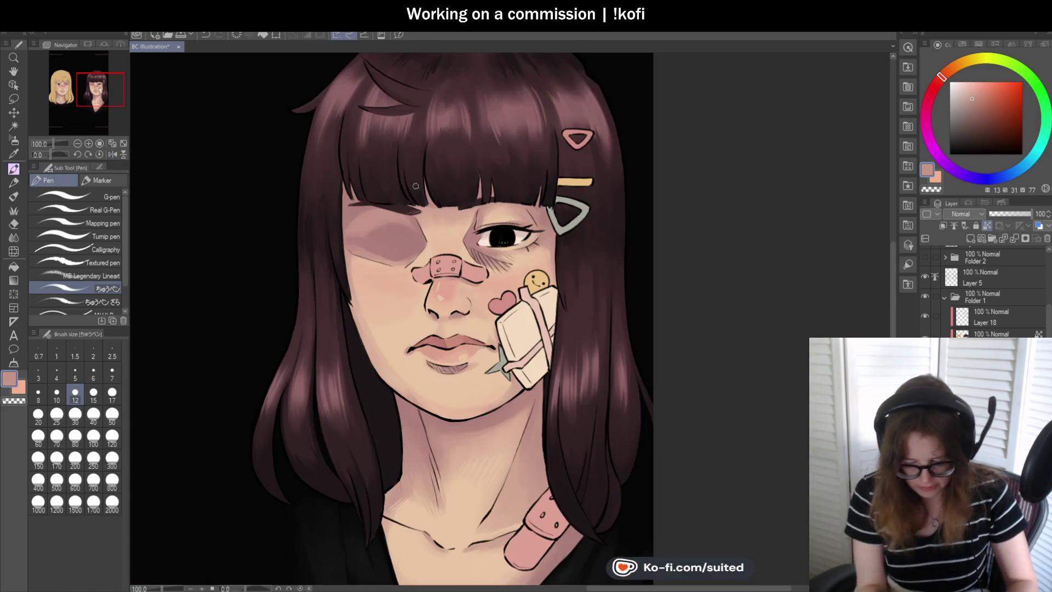
# Zoom in on the brunette's face and sample a lighter pink from her nose area.
pyautogui.hotkey('ctrl', '-')
pyautogui.hotkey('ctrl', '+')
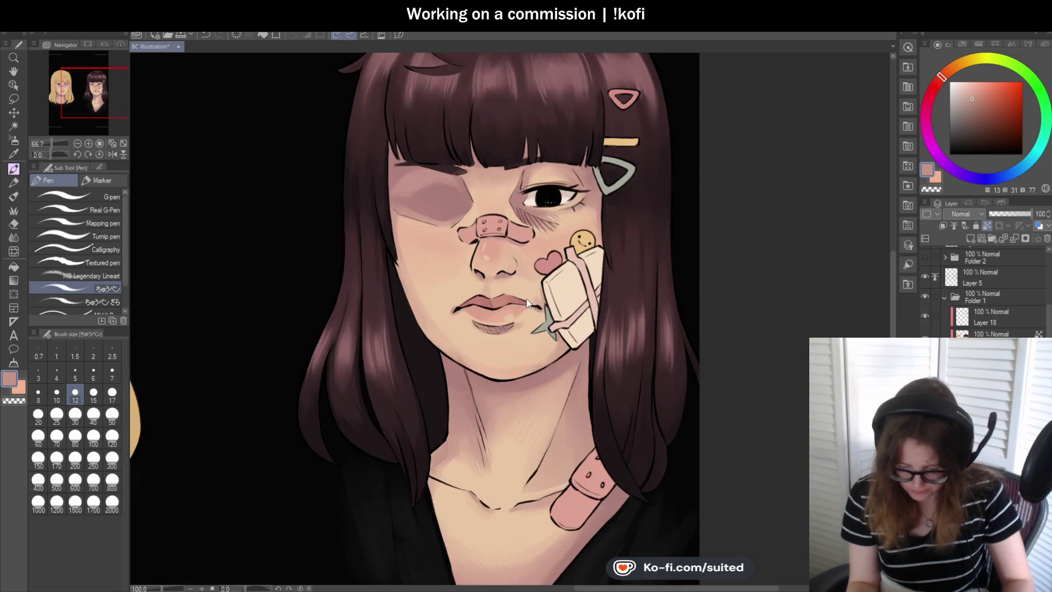
pyautogui.hotkey('ctrl', '+')
pyautogui.hotkey('ctrl', '+')
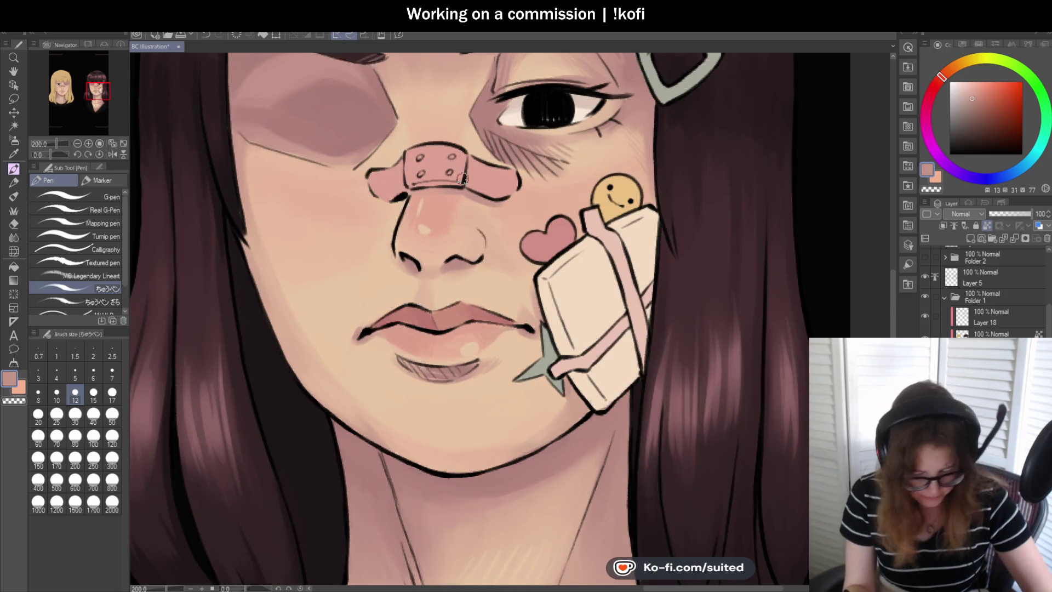
pyautogui.keyDown('alt'); pyautogui.click(471, 176); pyautogui.keyUp('alt')
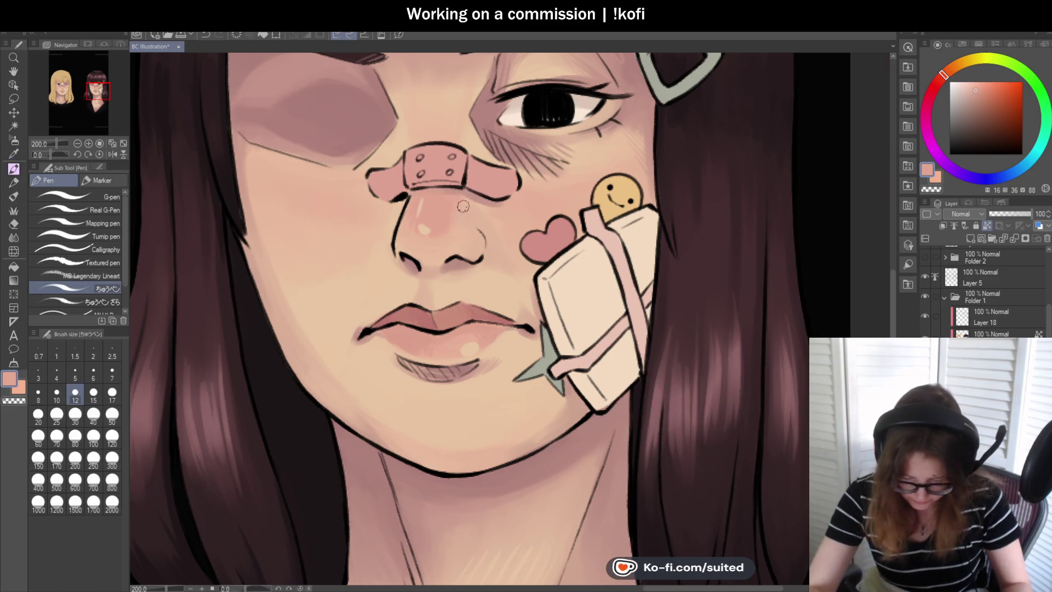
pyautogui.scroll(2, 470, 200)
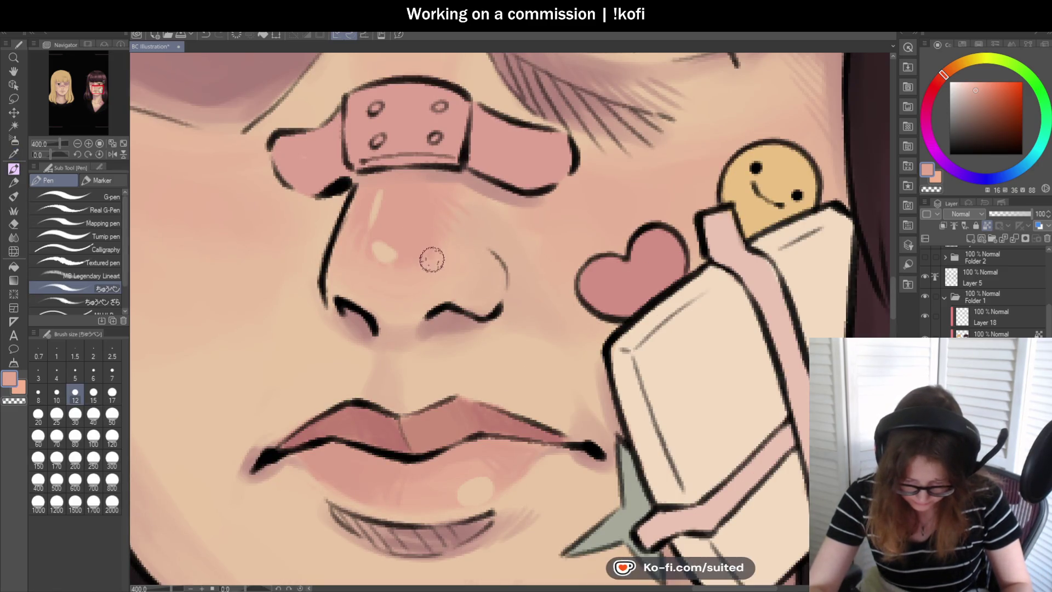
pyautogui.scroll(-3, 432, 260)
pyautogui.scroll(-1, 432, 260)
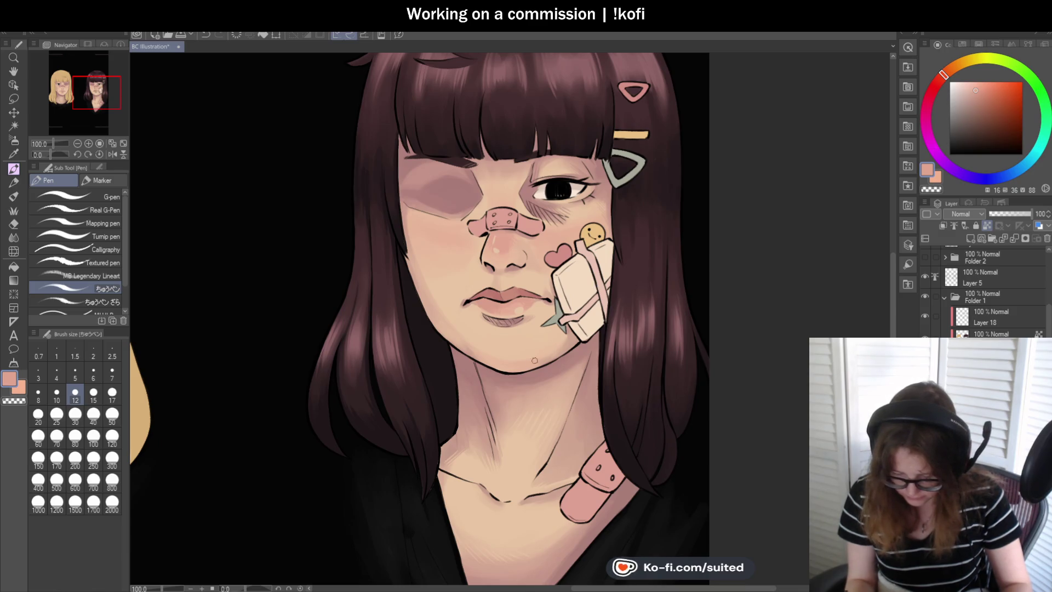
pyautogui.scroll(-1, 546, 338)
pyautogui.scroll(-1, 546, 338)
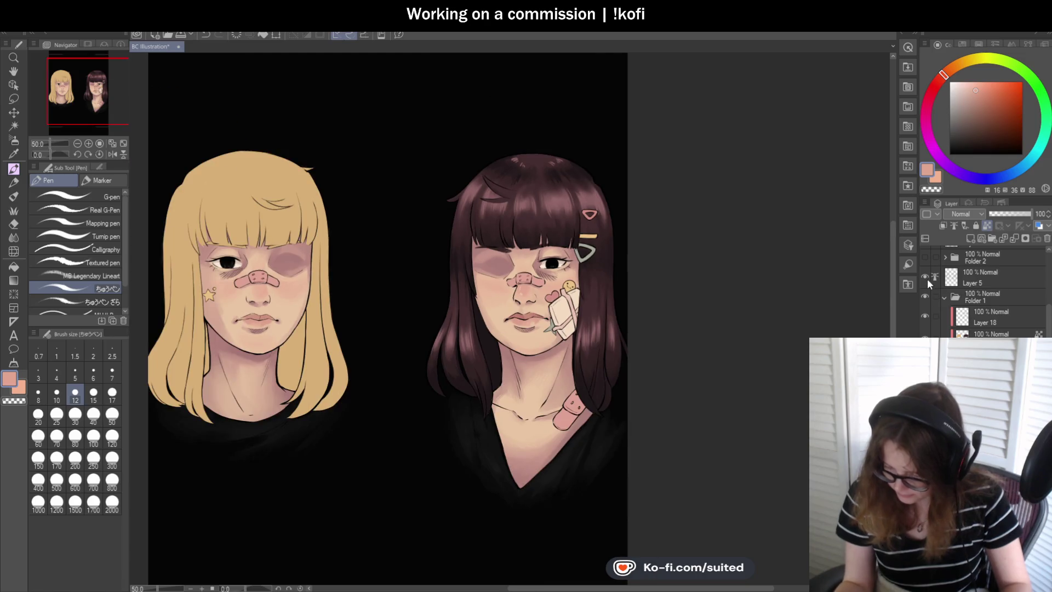
pyautogui.click(925, 277)
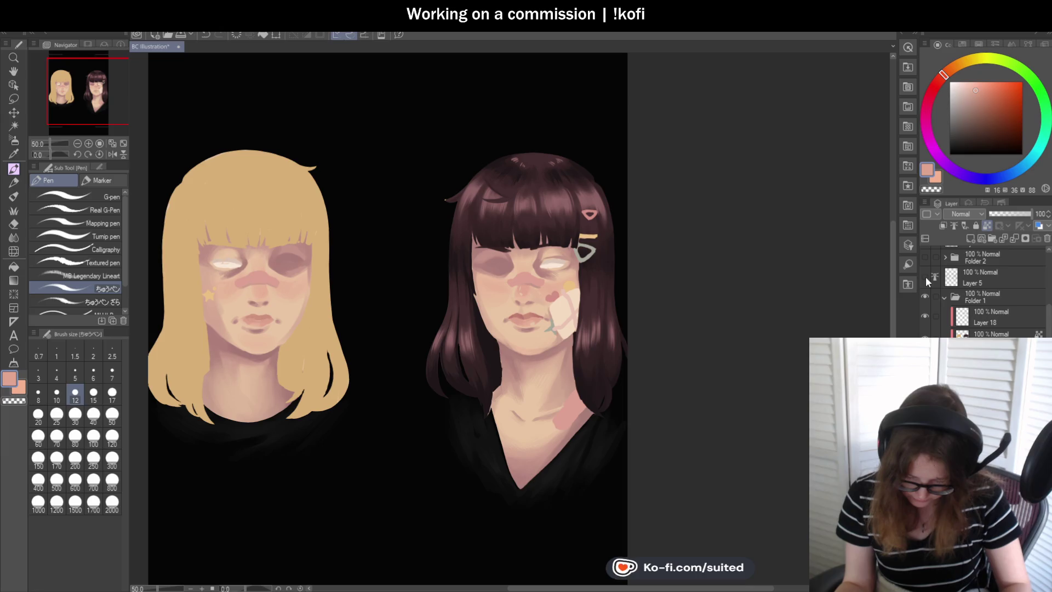
pyautogui.click(925, 276)
pyautogui.scroll(1, 602, 299)
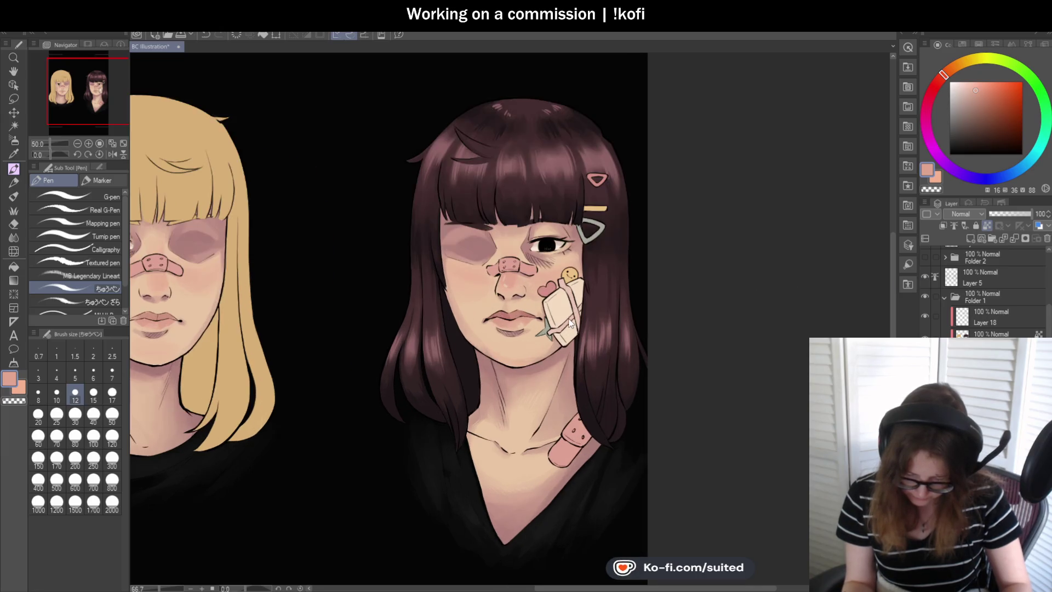
pyautogui.scroll(1, 562, 302)
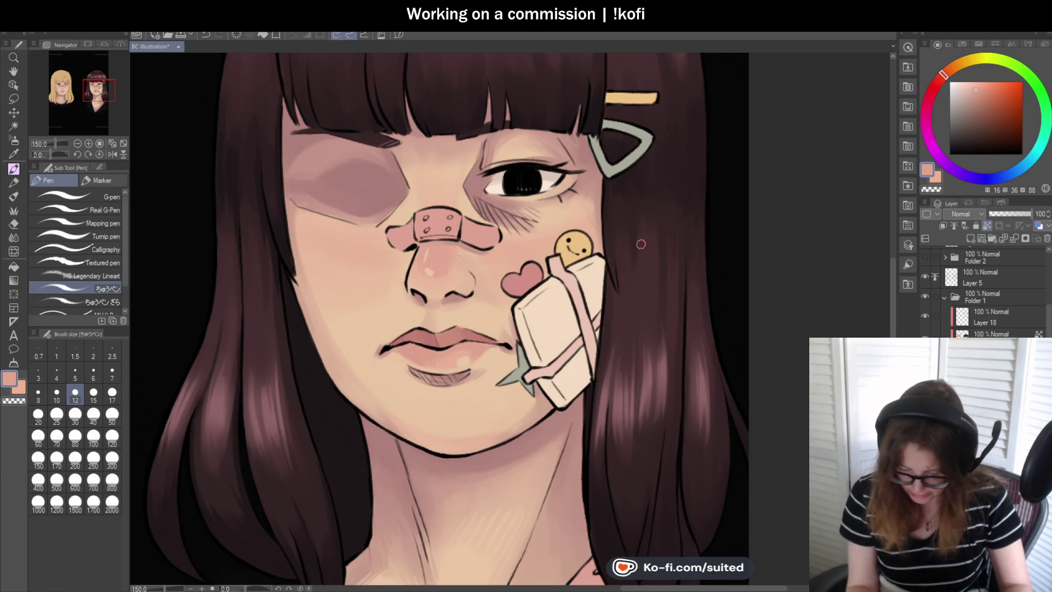
# Sample a light skin tone from near the brunette's chin.
pyautogui.scroll(-1, 641, 234)
pyautogui.scroll(1, 547, 384)
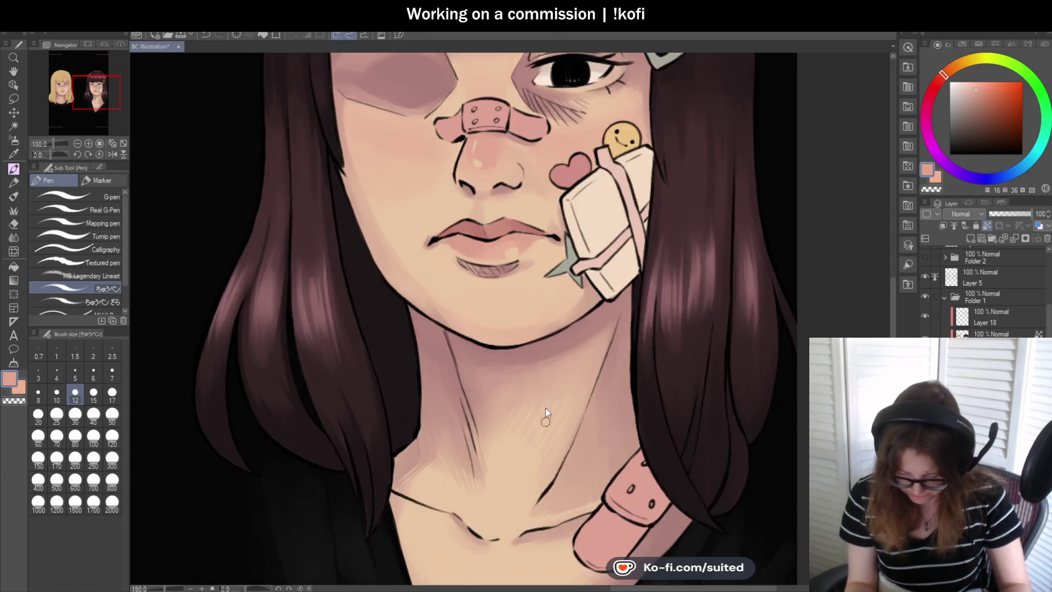
pyautogui.scroll(1, 493, 329)
pyautogui.press('alt')
pyautogui.keyDown('alt'); pyautogui.click(475, 297); pyautogui.keyUp('alt')
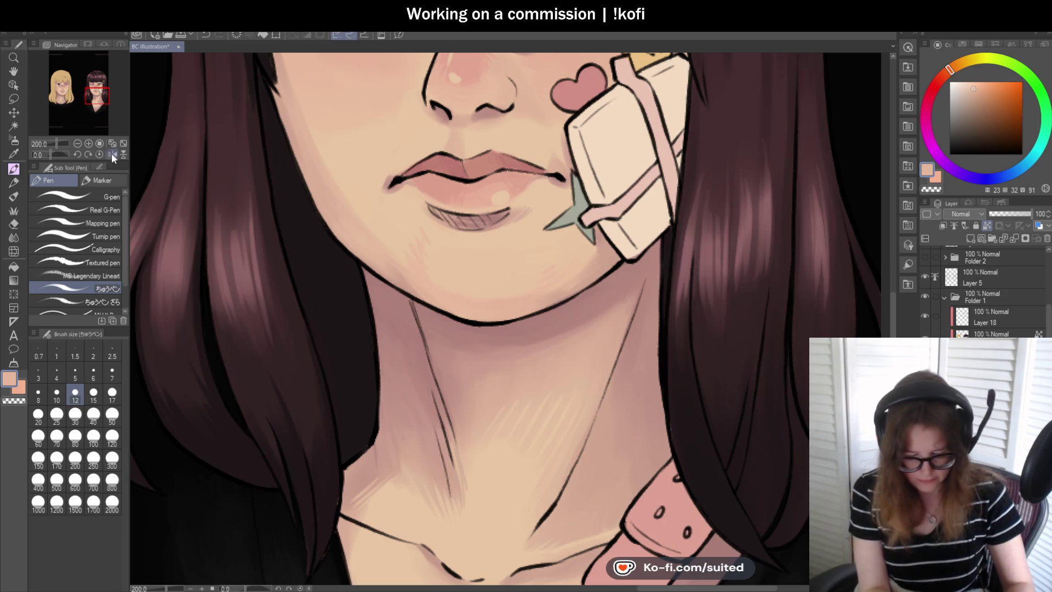
# Flip the canvas horizontally to check the face, then save the illustration.
pyautogui.scroll(-4, 520, 290)
pyautogui.scroll(4, 565, 286)
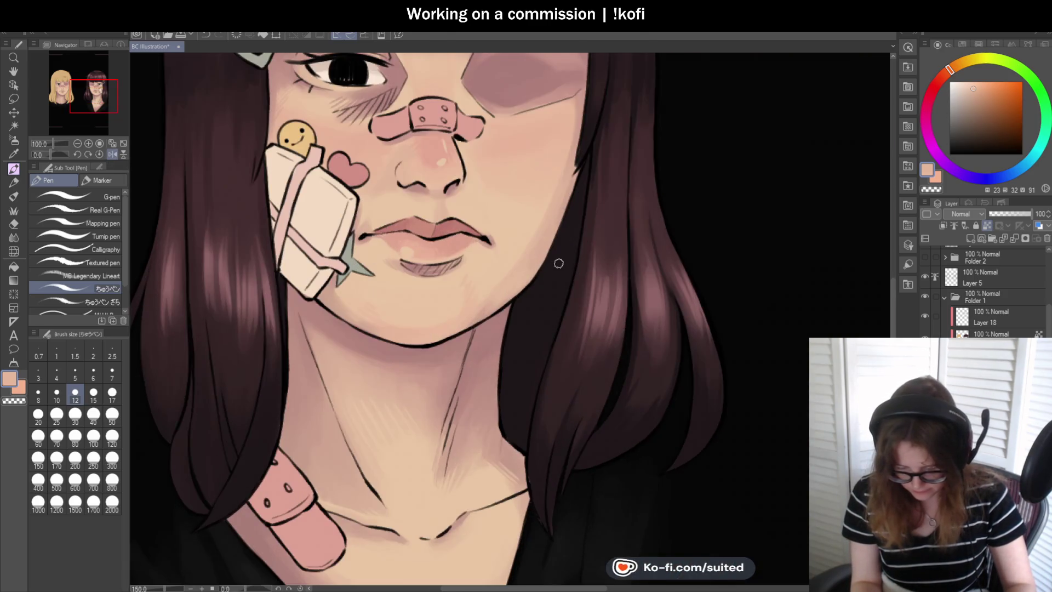
pyautogui.press('h')
pyautogui.scroll(-3, 364, 317)
pyautogui.hotkey('ctrl', 's')
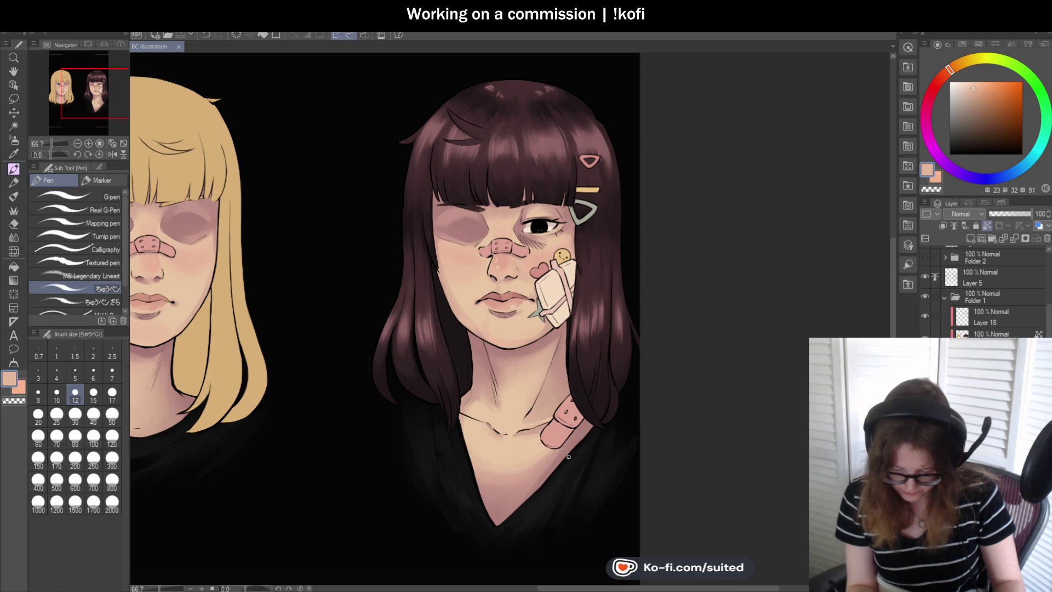
pyautogui.scroll(2, 490, 268)
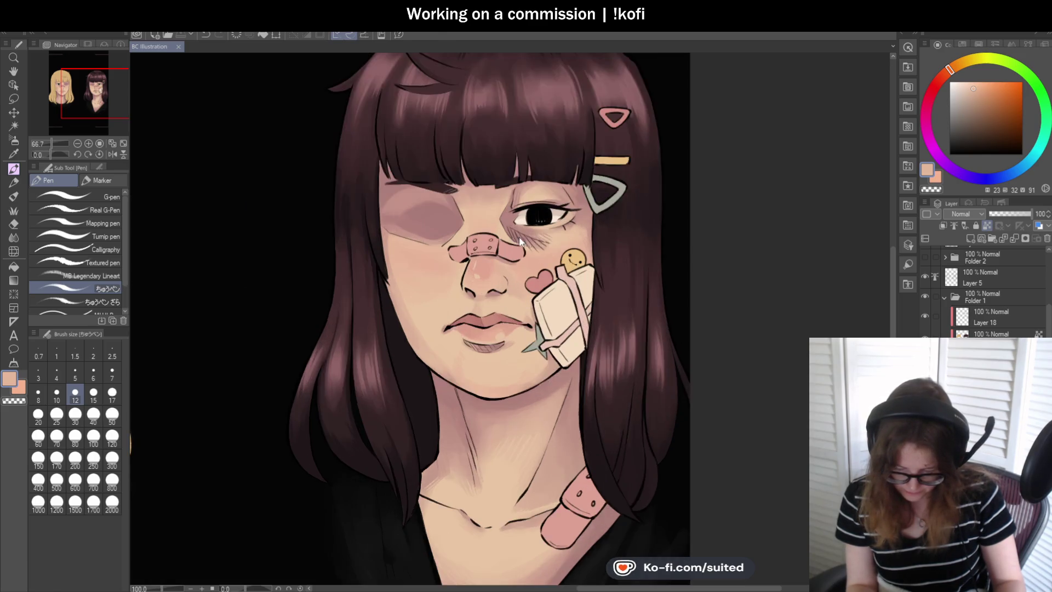
# Paint a nose-area skin tone onto the brunette's nose bridge, then mirror the canvas to check.
pyautogui.scroll(3, 489, 267)
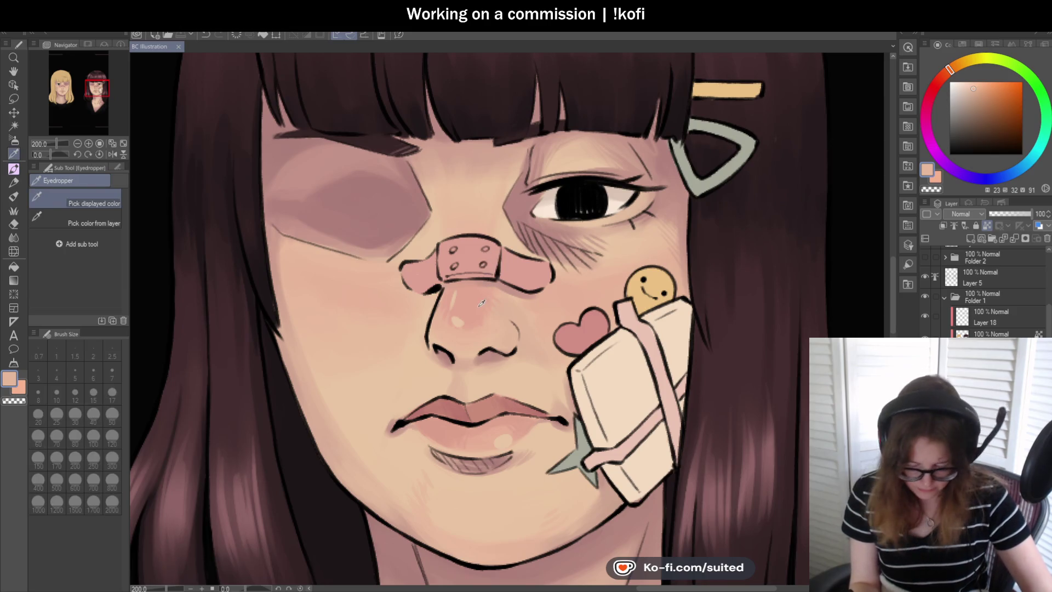
pyautogui.keyDown('alt'); pyautogui.click(458, 173); pyautogui.keyUp('alt')
pyautogui.moveTo(445, 200); pyautogui.dragTo(451, 235)
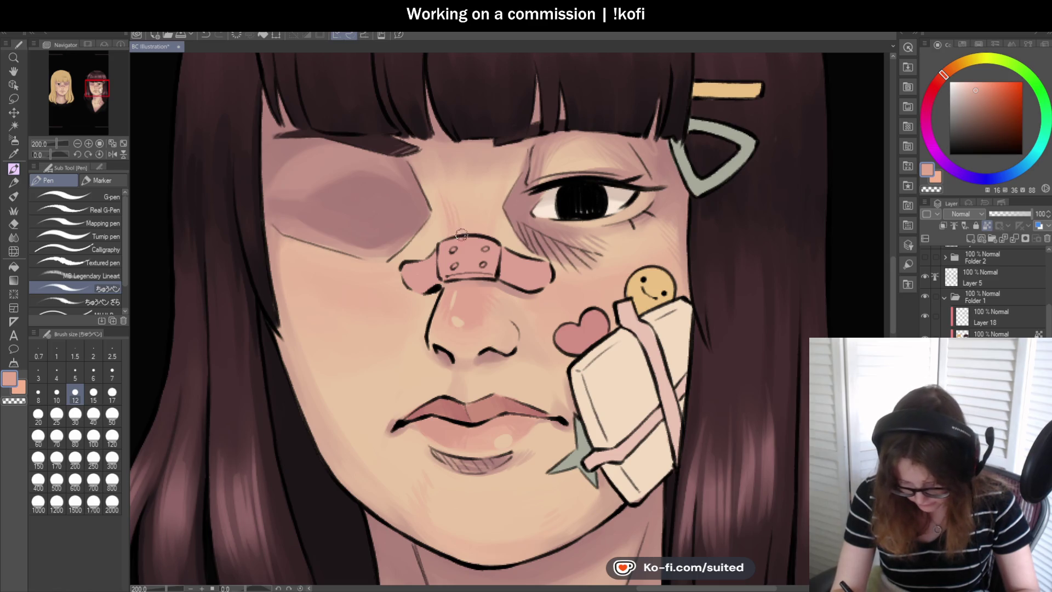
pyautogui.scroll(-2, 461, 235)
pyautogui.press('h')
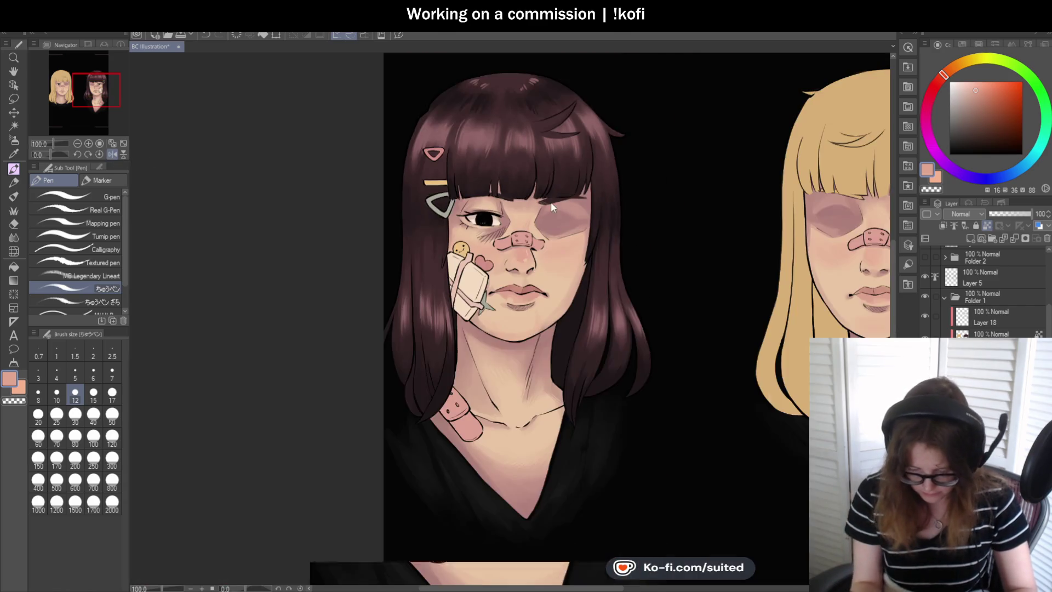
pyautogui.scroll(-1, 550, 202)
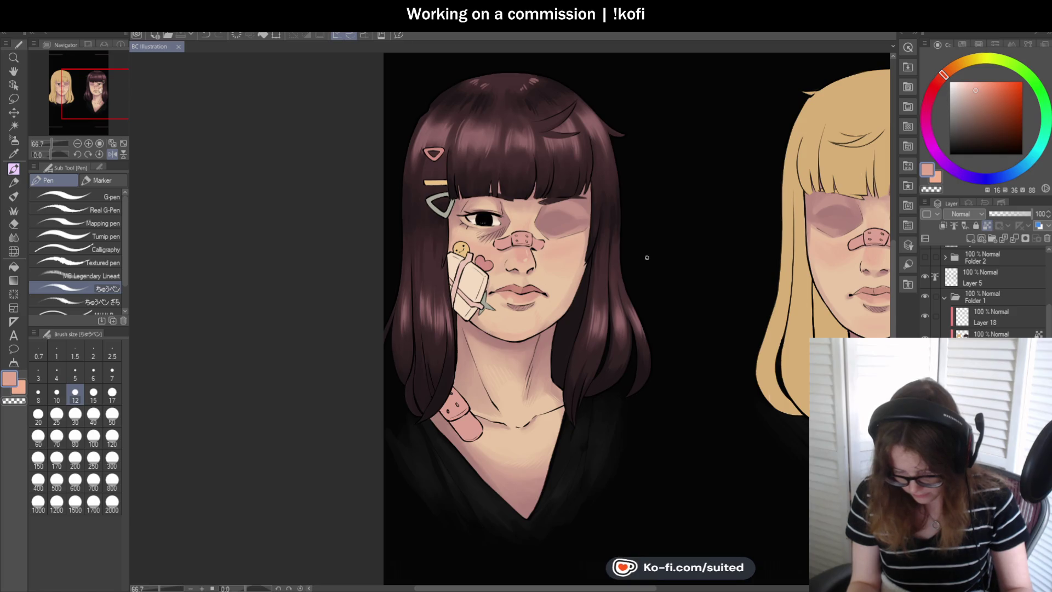
pyautogui.scroll(3, 624, 280)
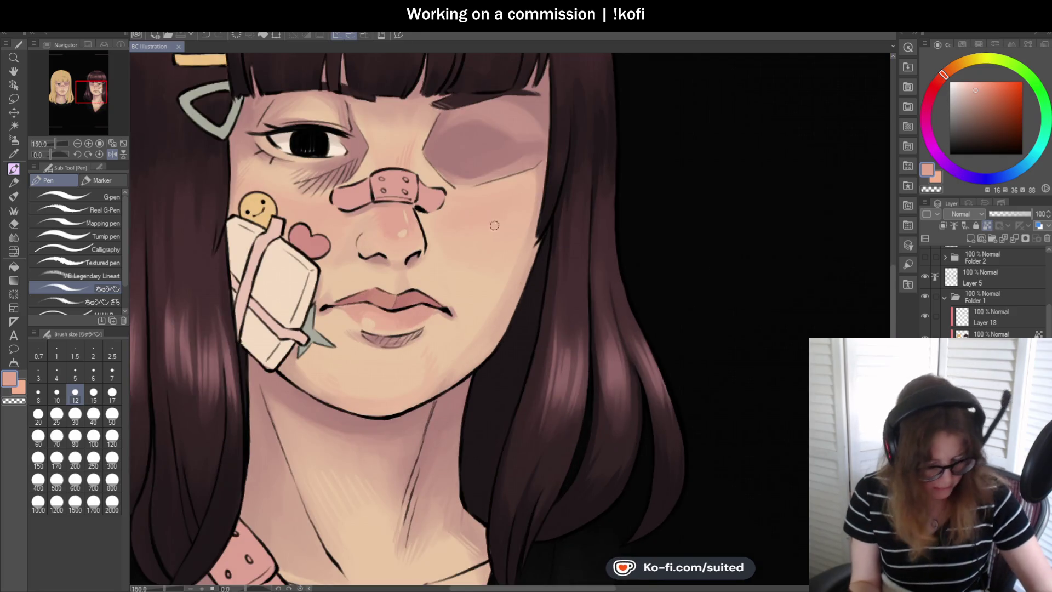
# Blend softer shading beside the bruised eye and under the eye near the nose.
pyautogui.press('i')
pyautogui.press('b')
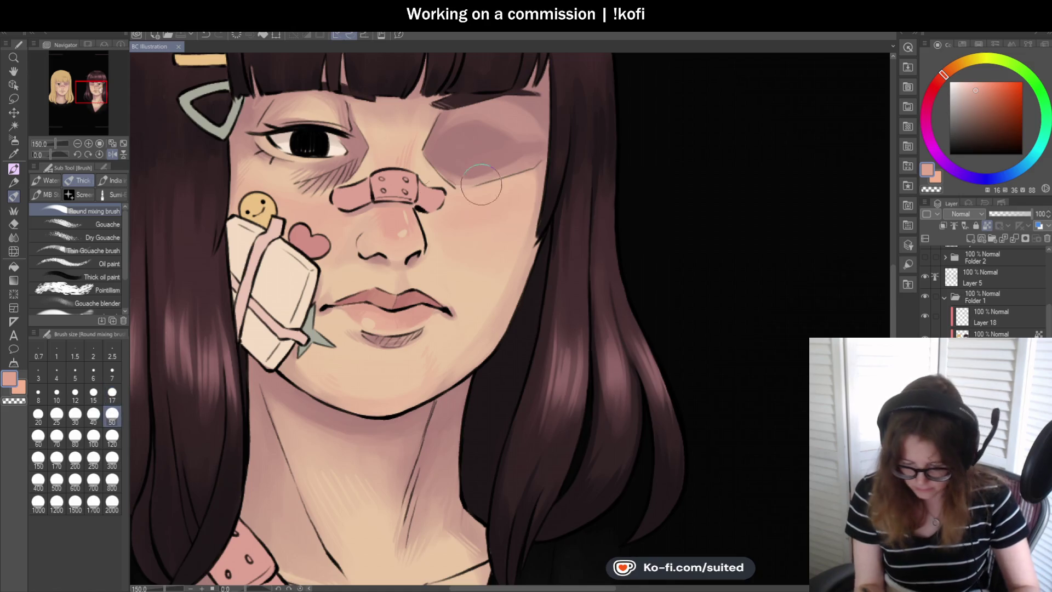
pyautogui.moveTo(477, 200)
pyautogui.mouseDown()
pyautogui.moveTo(513, 192)
pyautogui.moveTo(522, 211)
pyautogui.mouseUp()
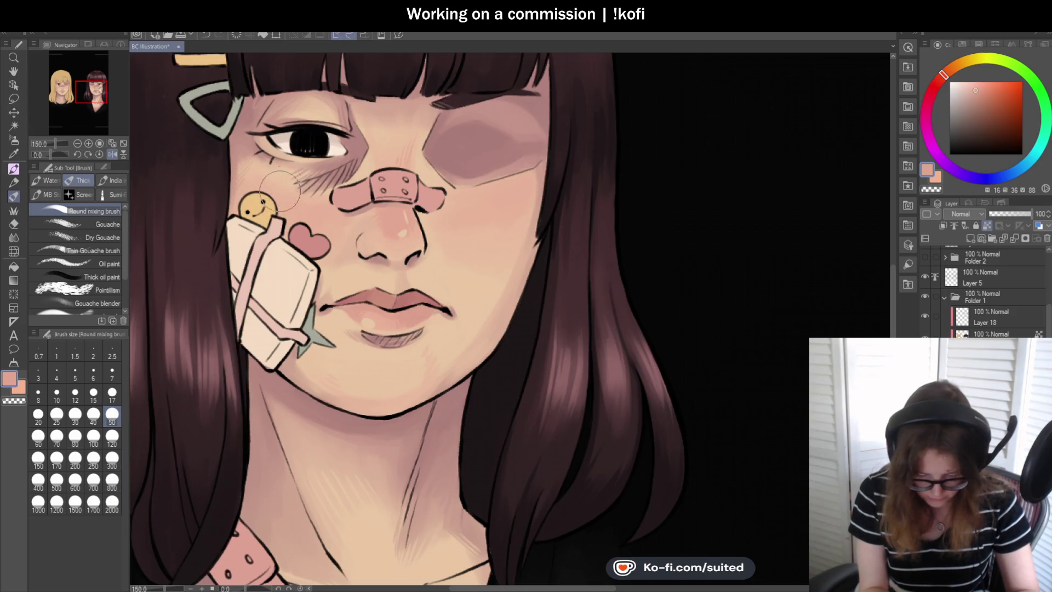
pyautogui.moveTo(280, 187)
pyautogui.mouseDown()
pyautogui.moveTo(324, 198)
pyautogui.moveTo(303, 220)
pyautogui.mouseUp()
# Return the canvas to unmirrored orientation and zoom back in on the brunette's face.
pyautogui.hotkey('ctrl', '-')
pyautogui.hotkey('ctrl', '-')
pyautogui.hotkey('ctrl', '-')
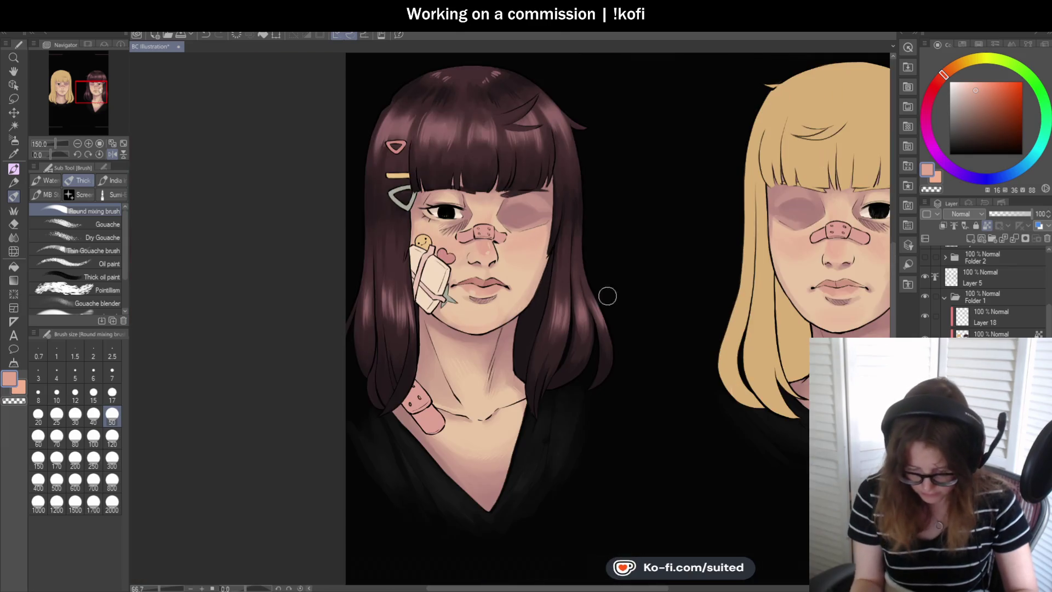
pyautogui.press('h')
pyautogui.hotkey('ctrl', '+')
pyautogui.hotkey('ctrl', '+')
pyautogui.hotkey('ctrl', '+')
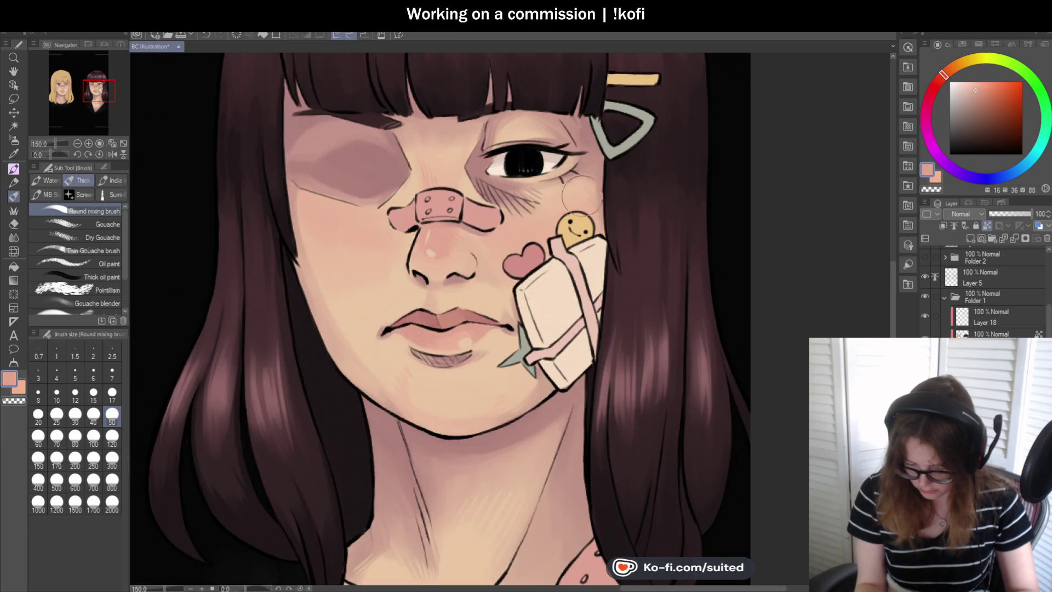
pyautogui.scroll(-2, 448, 240)
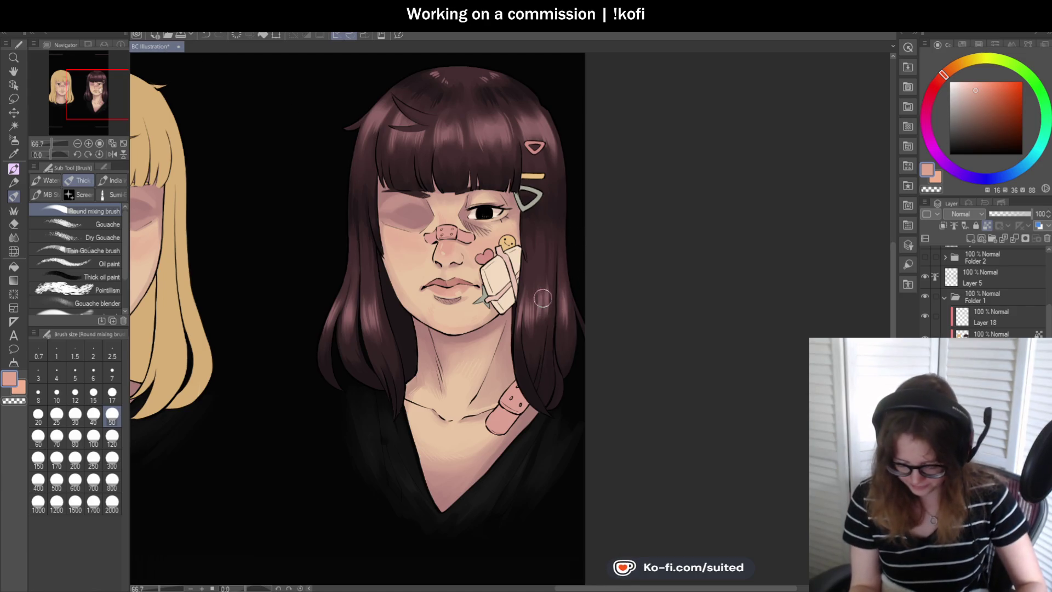
# Sample the light skin colour near the brunette's collarbone.
pyautogui.scroll(-1, 542, 298)
pyautogui.scroll(1, 542, 356)
pyautogui.scroll(2, 530, 373)
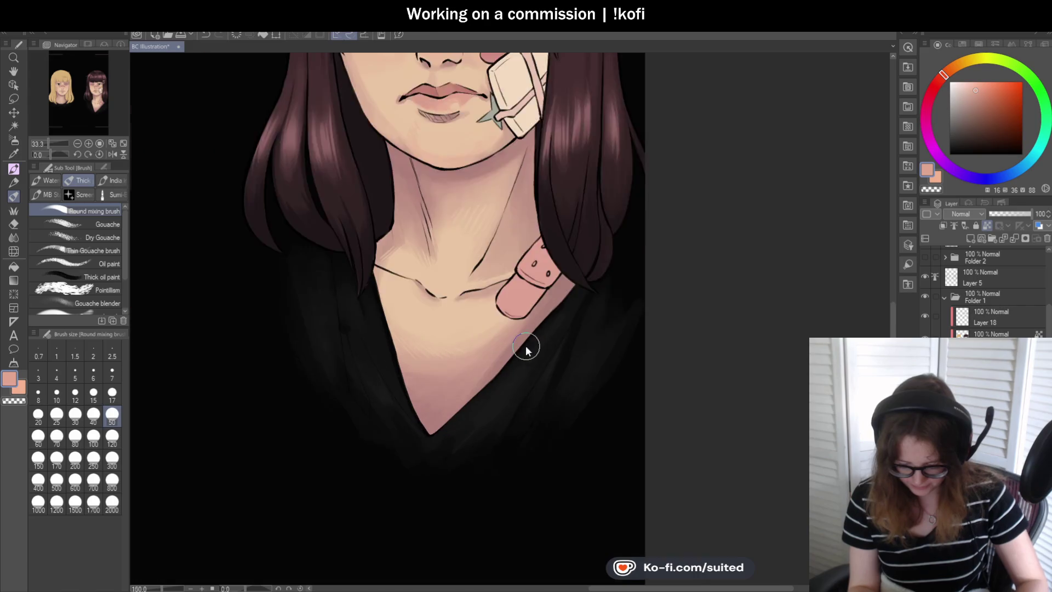
pyautogui.scroll(1, 532, 343)
pyautogui.scroll(-2, 526, 317)
pyautogui.scroll(2, 554, 237)
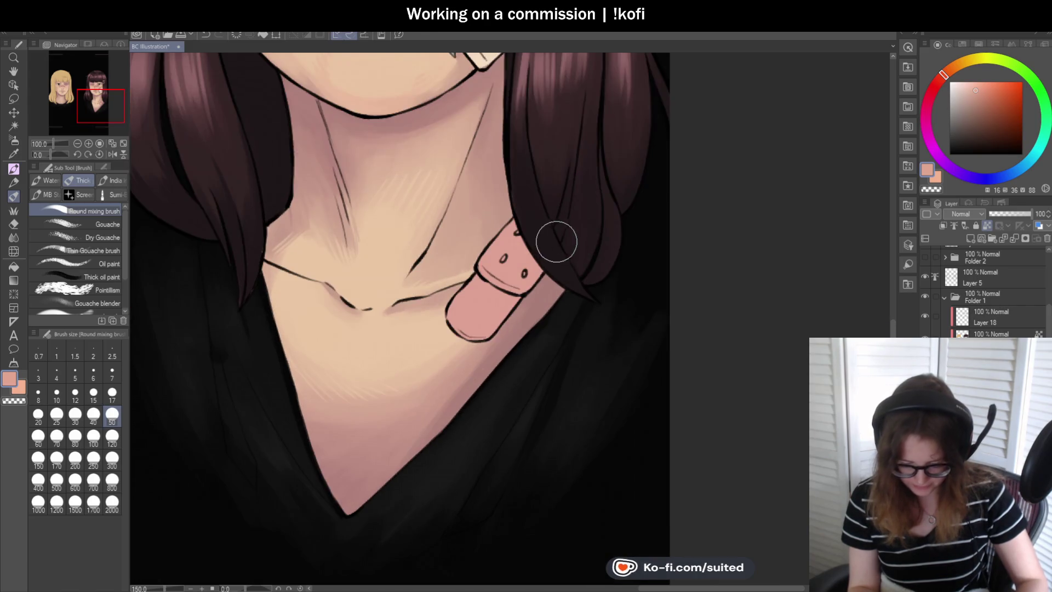
pyautogui.press('alt')
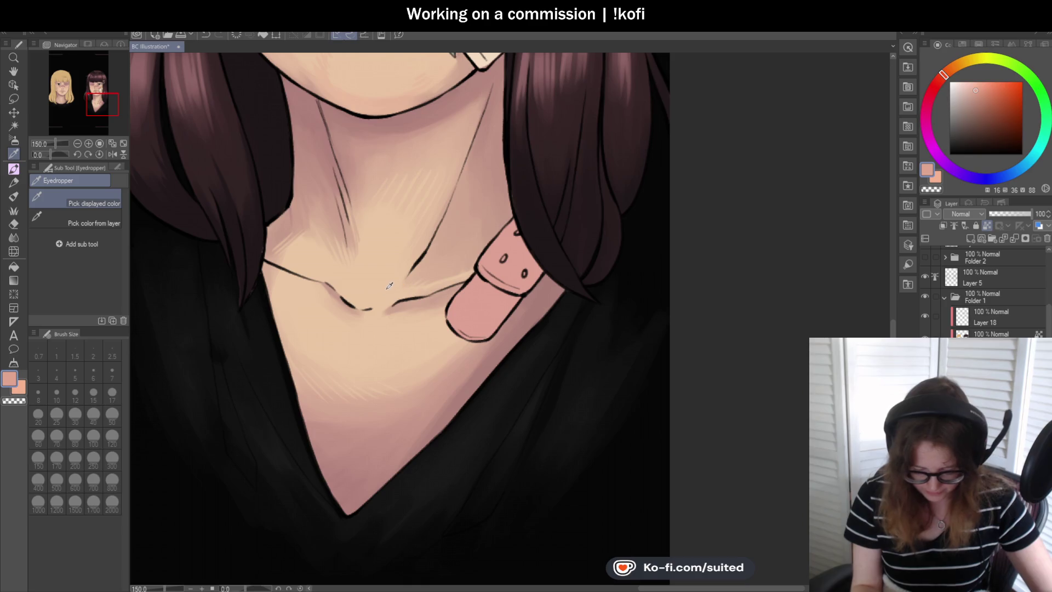
pyautogui.click(390, 285)
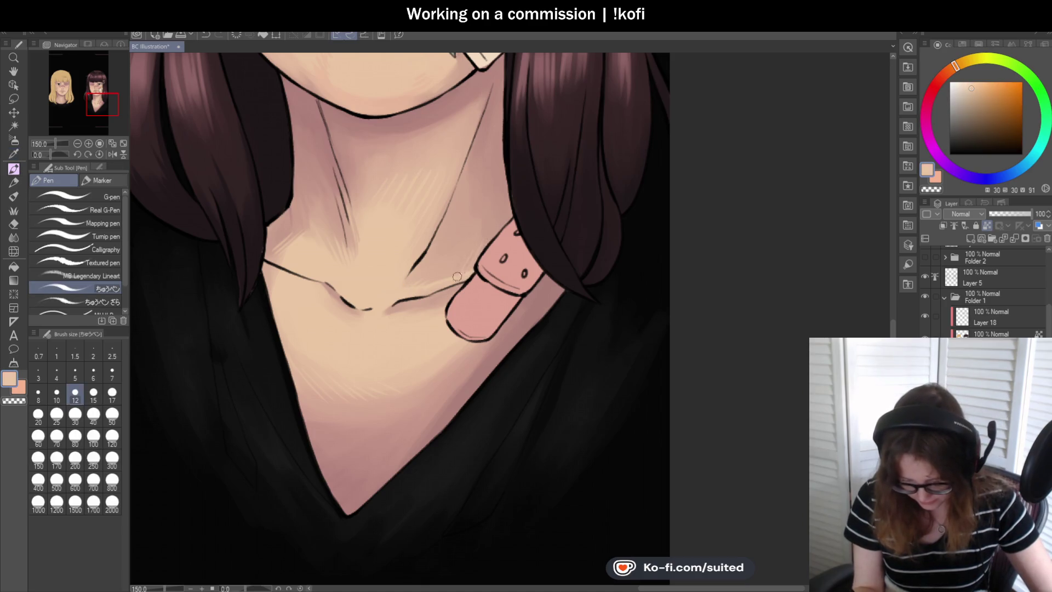
# Save the illustration and pan the view to frame the brunette's face.
pyautogui.scroll(-2, 455, 287)
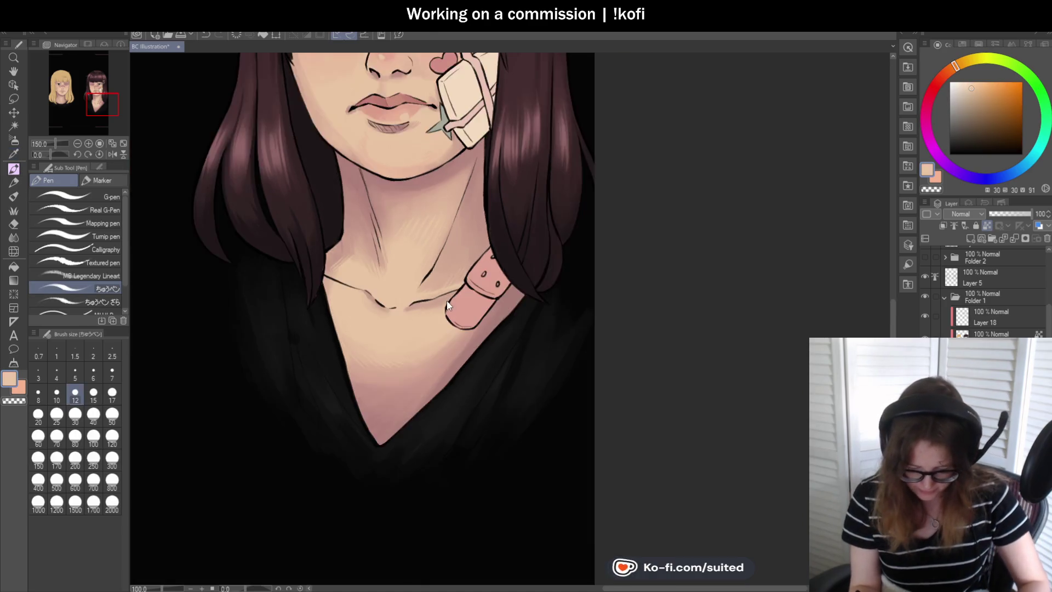
pyautogui.scroll(-1, 463, 293)
pyautogui.hotkey('ctrl', 's')
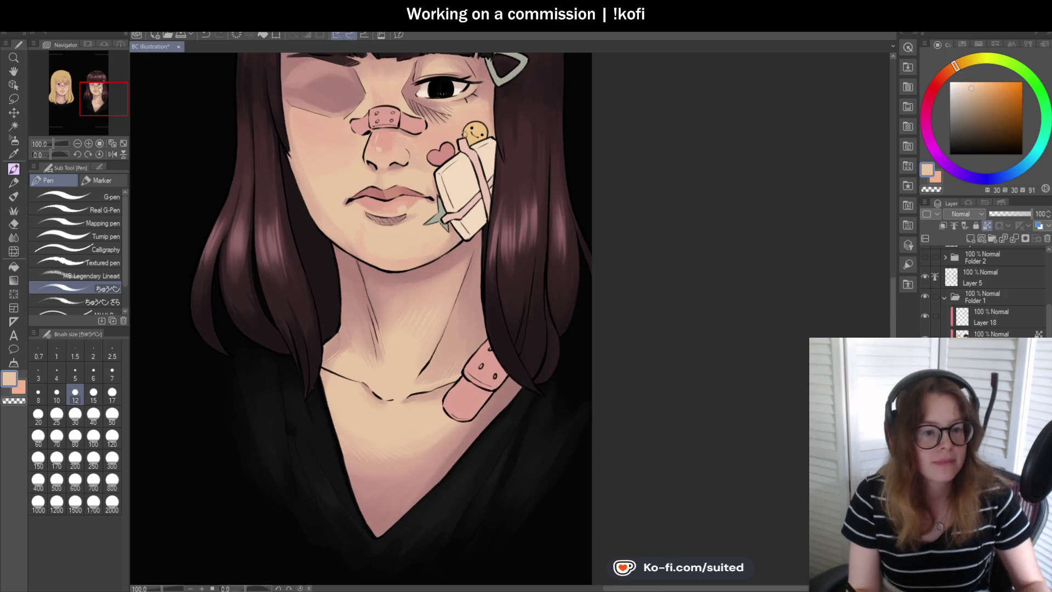
pyautogui.moveTo(477, 257); pyautogui.dragTo(489, 331)
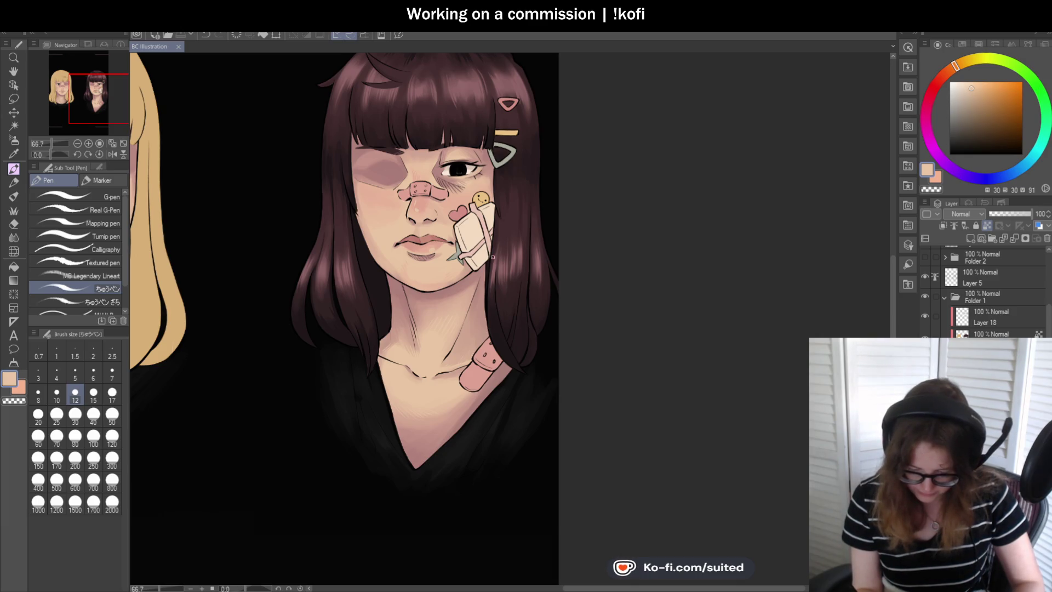
pyautogui.scroll(5, 421, 121)
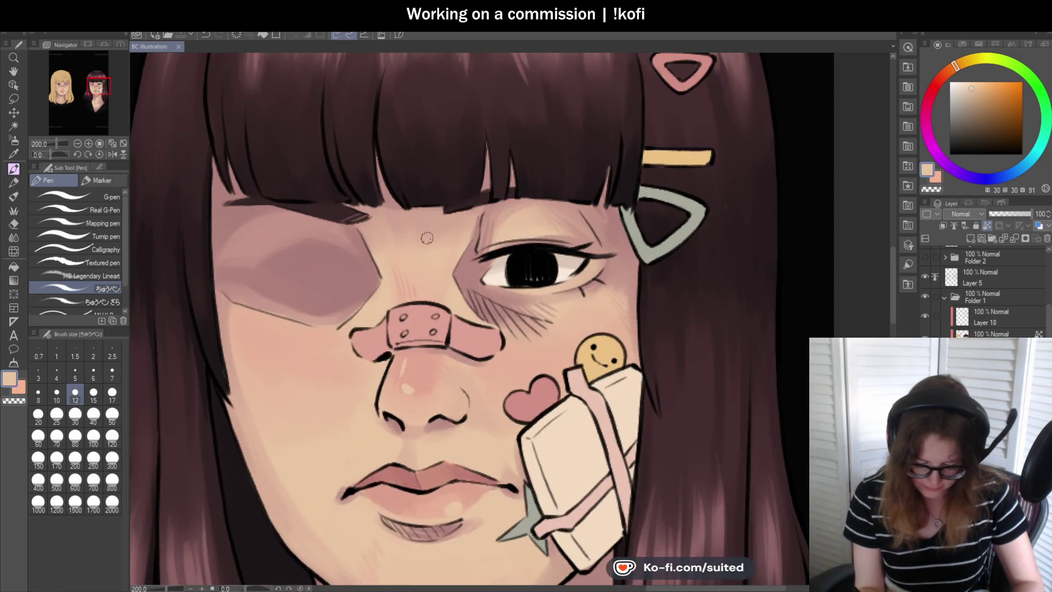
# Sample the bruise mauve, shift it slightly redder, and blend it around the eyes and nose bridge.
pyautogui.press('i')
pyautogui.click(348, 252)
pyautogui.press('b')
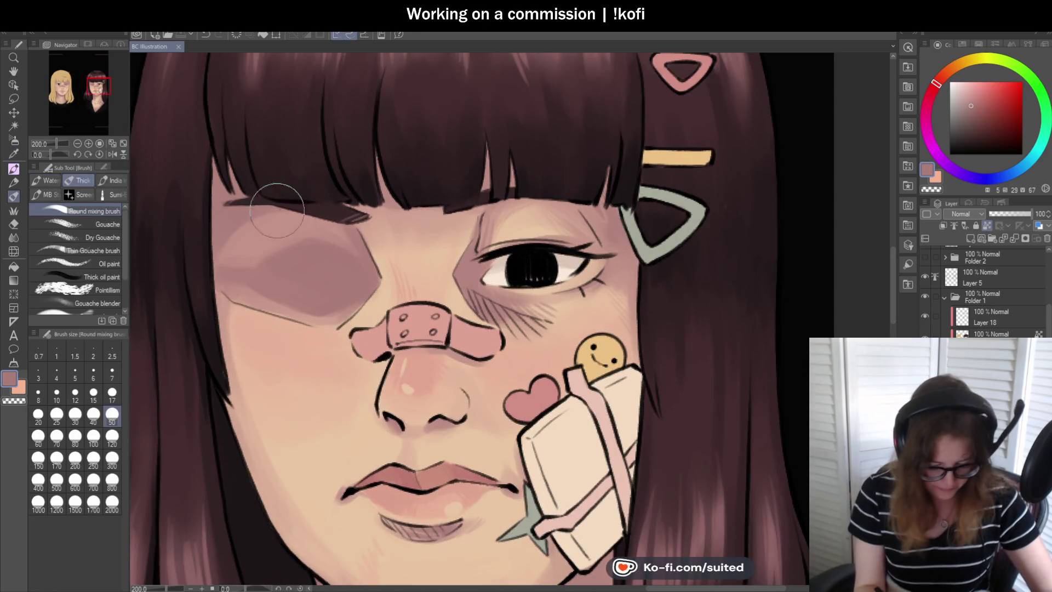
pyautogui.click(936, 86)
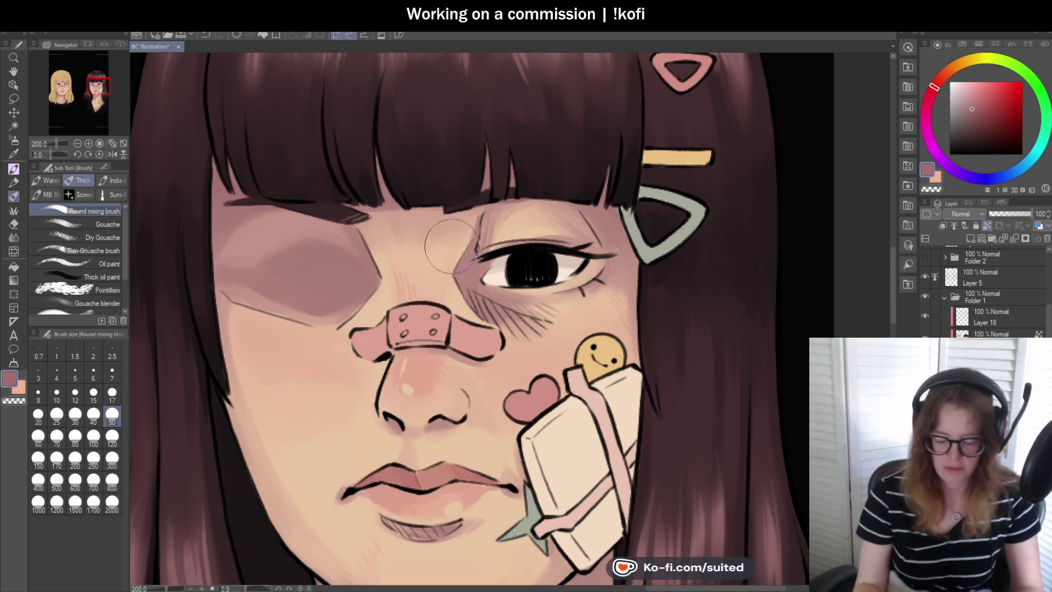
pyautogui.scroll(-2, 491, 233)
pyautogui.scroll(1, 531, 350)
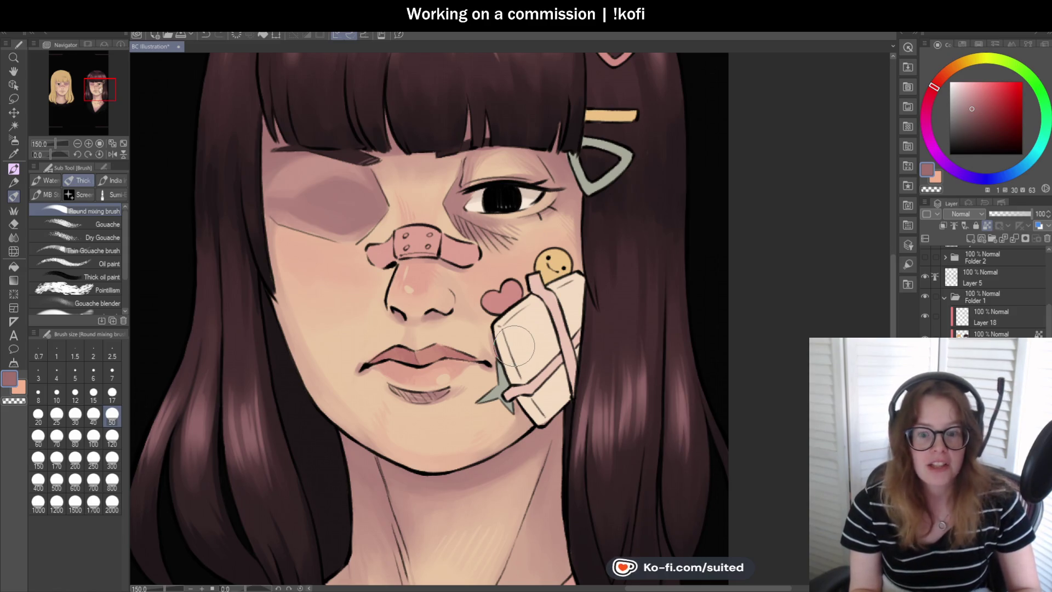
pyautogui.scroll(-1, 440, 249)
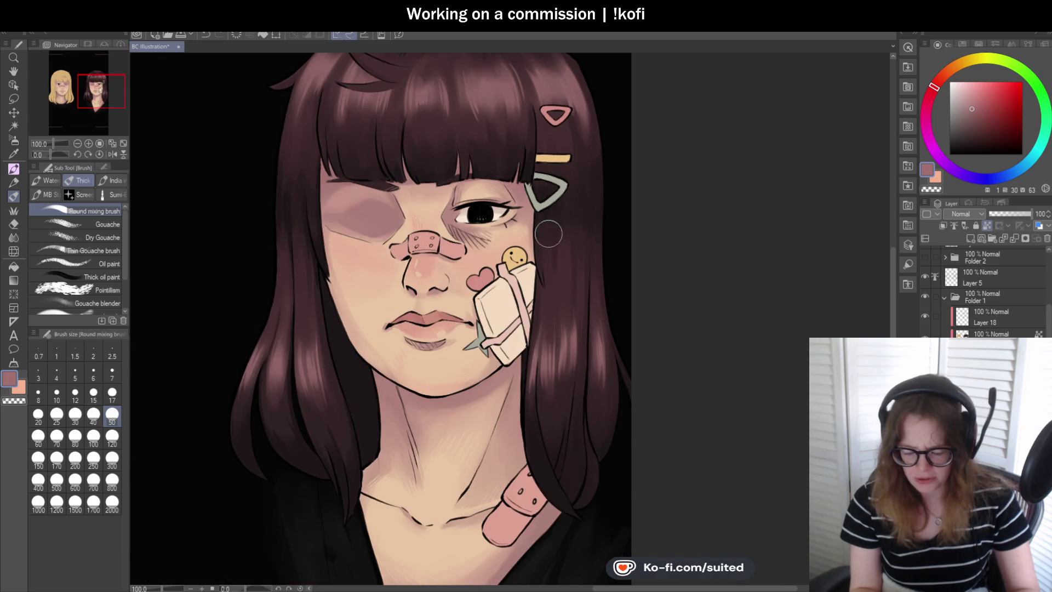
# Zoom in on the brunette's eyes and back out to review the mauve bruise shading.
pyautogui.scroll(2, 438, 178)
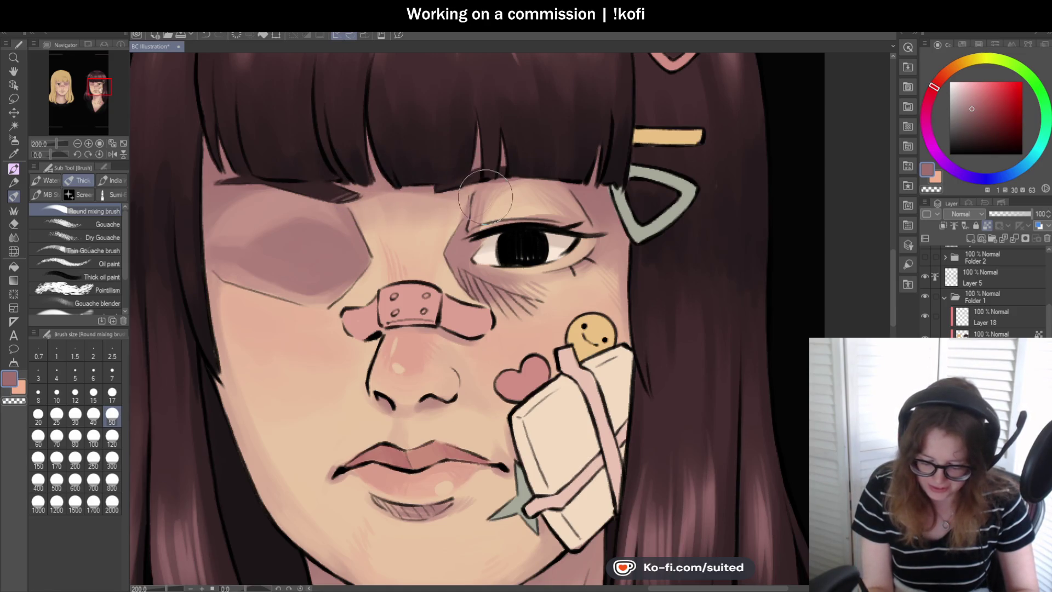
pyautogui.scroll(-2, 411, 132)
pyautogui.scroll(2, 274, 137)
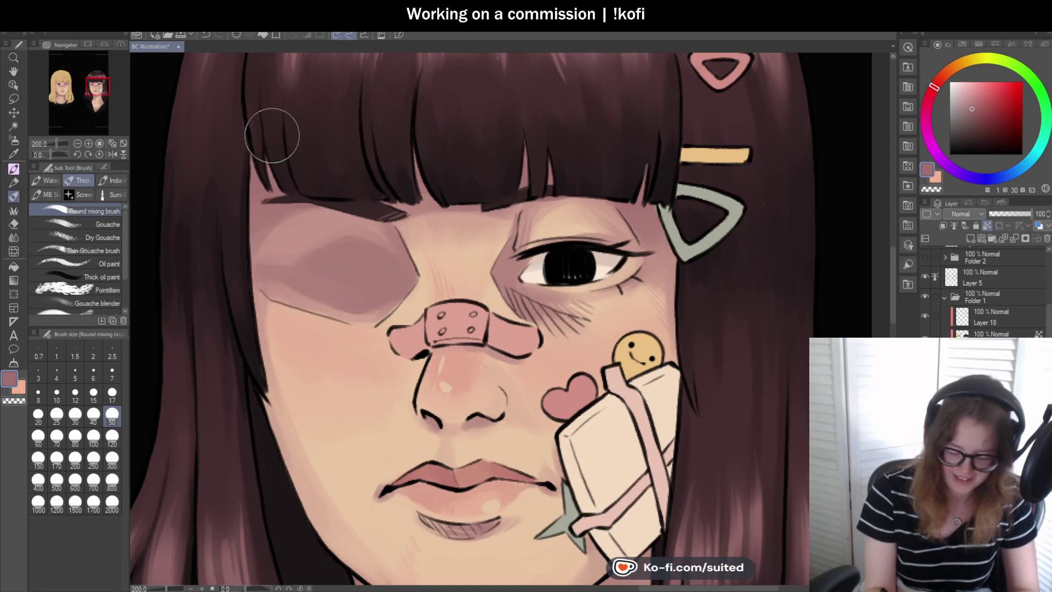
pyautogui.scroll(-1, 295, 168)
pyautogui.scroll(-1, 329, 167)
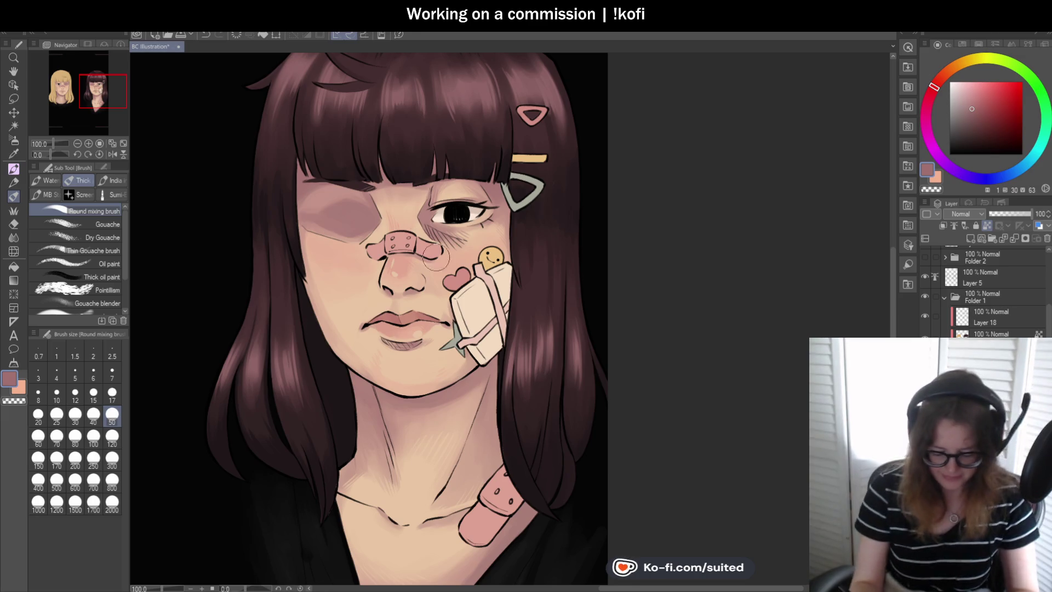
# Sample the shadow tone under the brunette's chin and blend it across her neck with the mixing brush.
pyautogui.scroll(-1, 499, 281)
pyautogui.scroll(2, 514, 381)
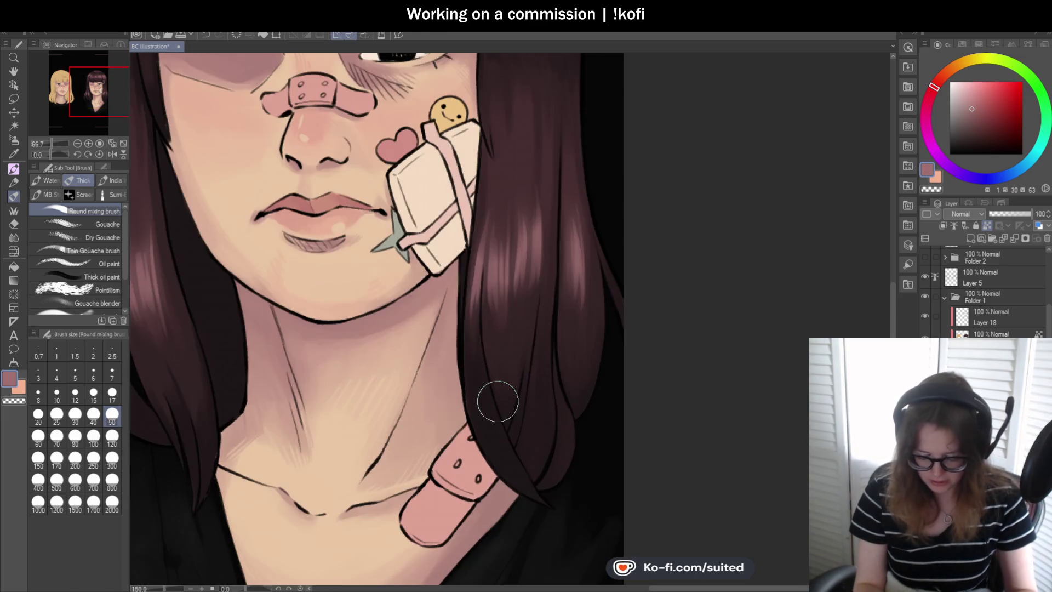
pyautogui.scroll(-1, 422, 355)
pyautogui.scroll(1, 422, 355)
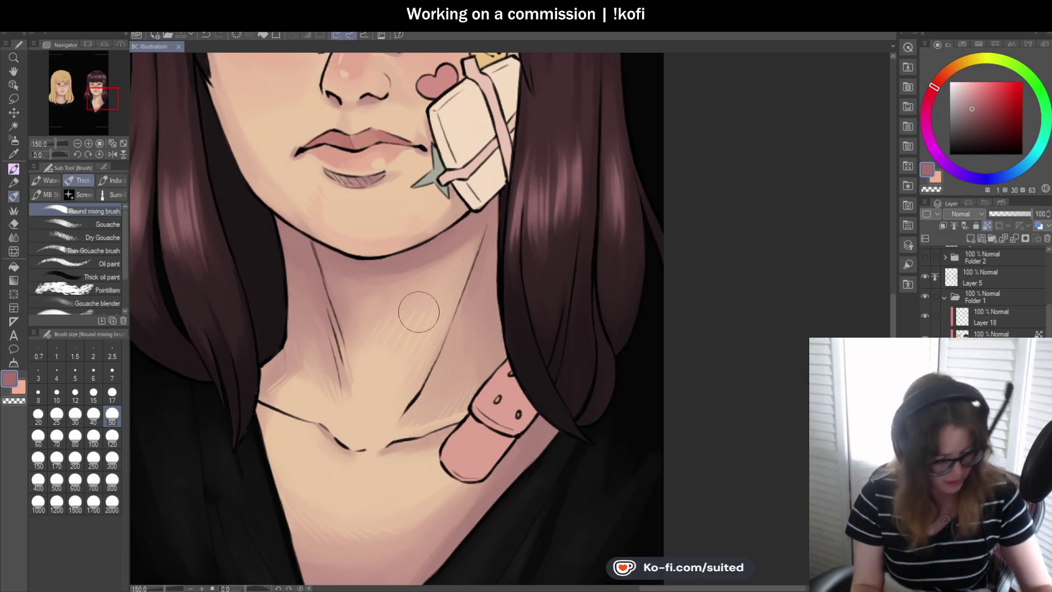
pyautogui.press('i')
pyautogui.click(359, 258)
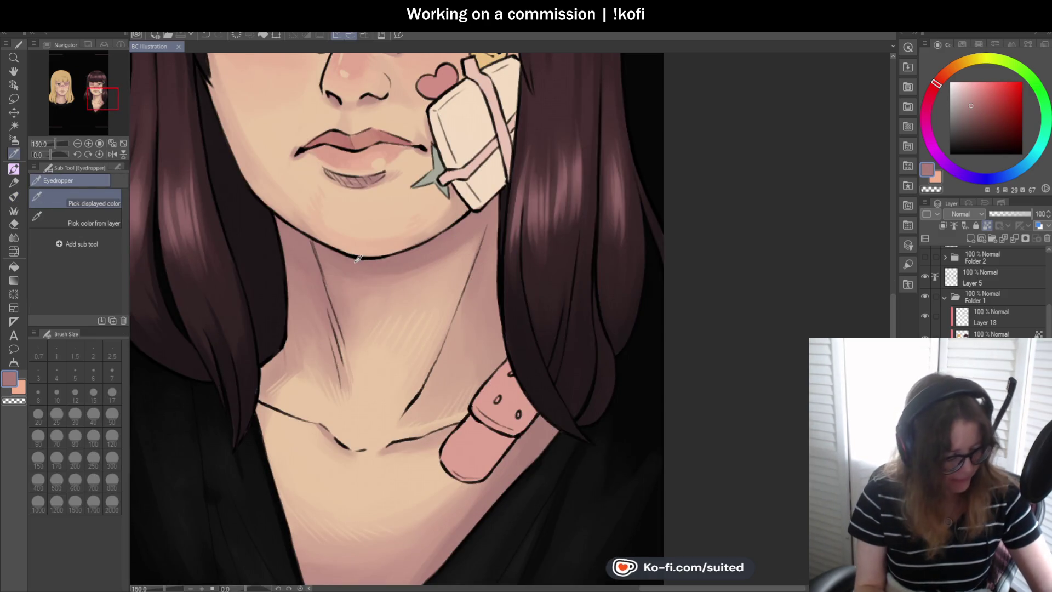
pyautogui.press('b')
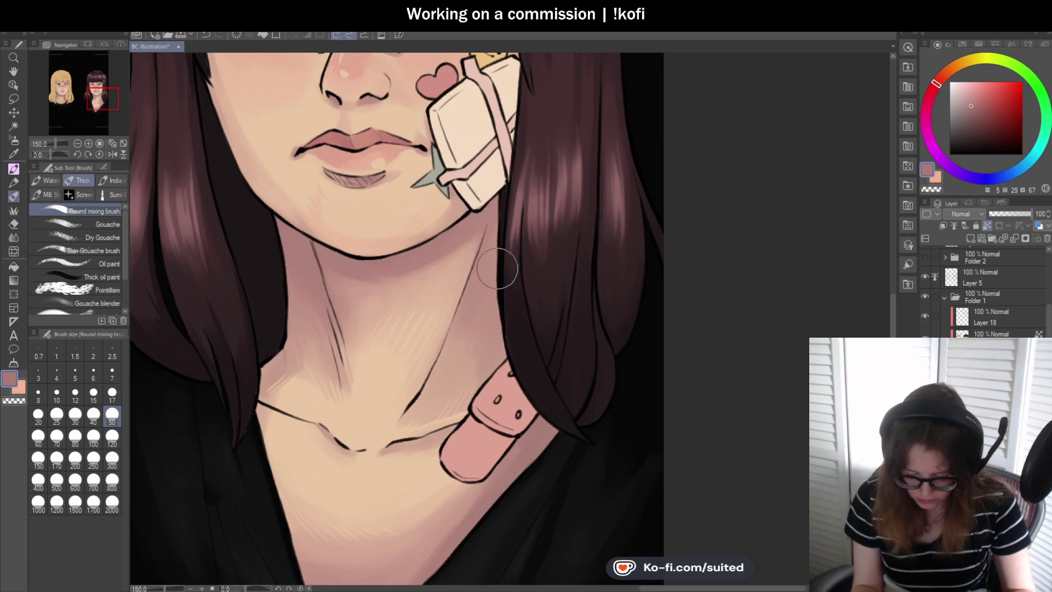
pyautogui.scroll(-3, 457, 265)
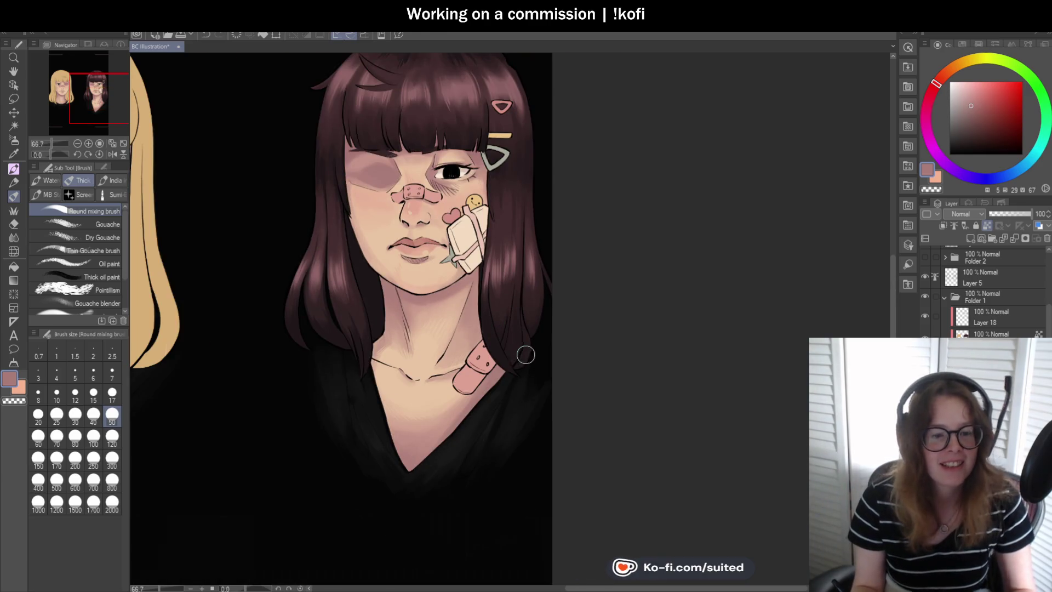
# Save the illustration.
pyautogui.hotkey('ctrl', 's')
pyautogui.scroll(2, 542, 267)
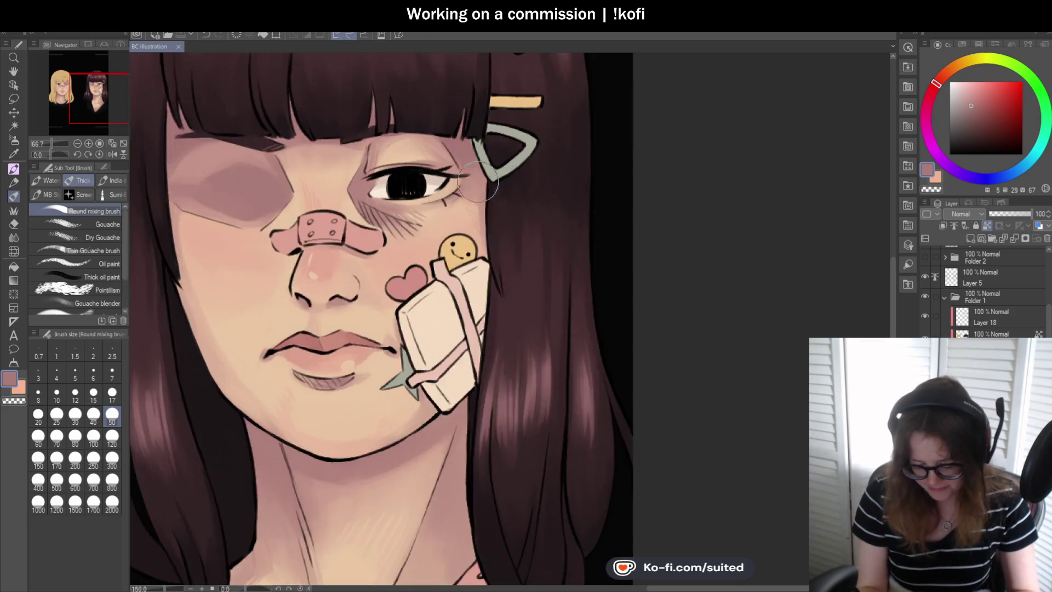
pyautogui.scroll(1, 538, 219)
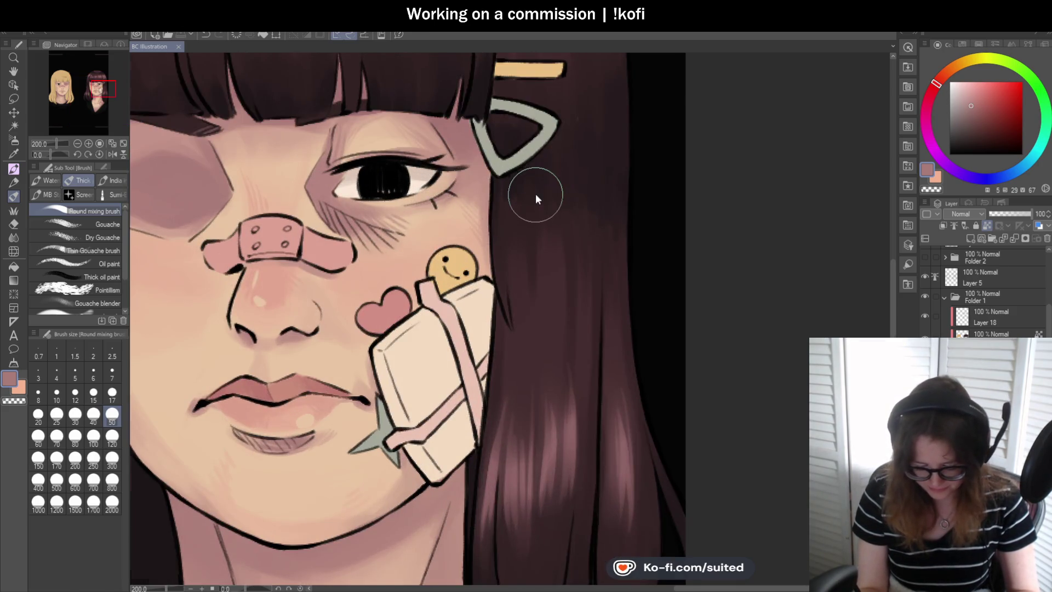
pyautogui.scroll(-1, 535, 193)
# Sample the nose's light peach-pink, blend blush over the nose and cheeks, and mirror the canvas to check.
pyautogui.press('i')
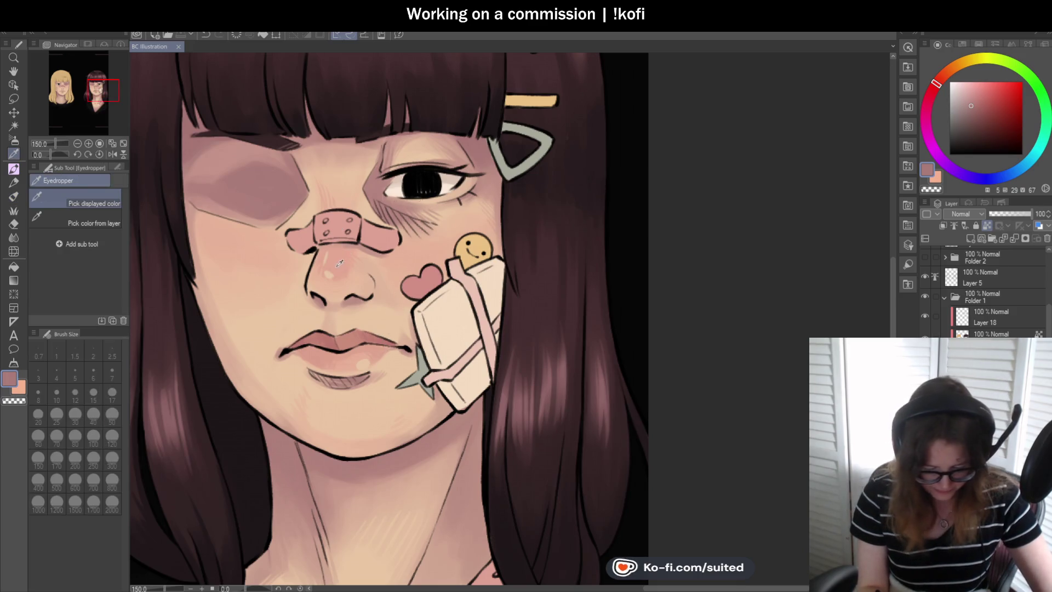
pyautogui.click(336, 261)
pyautogui.press('b')
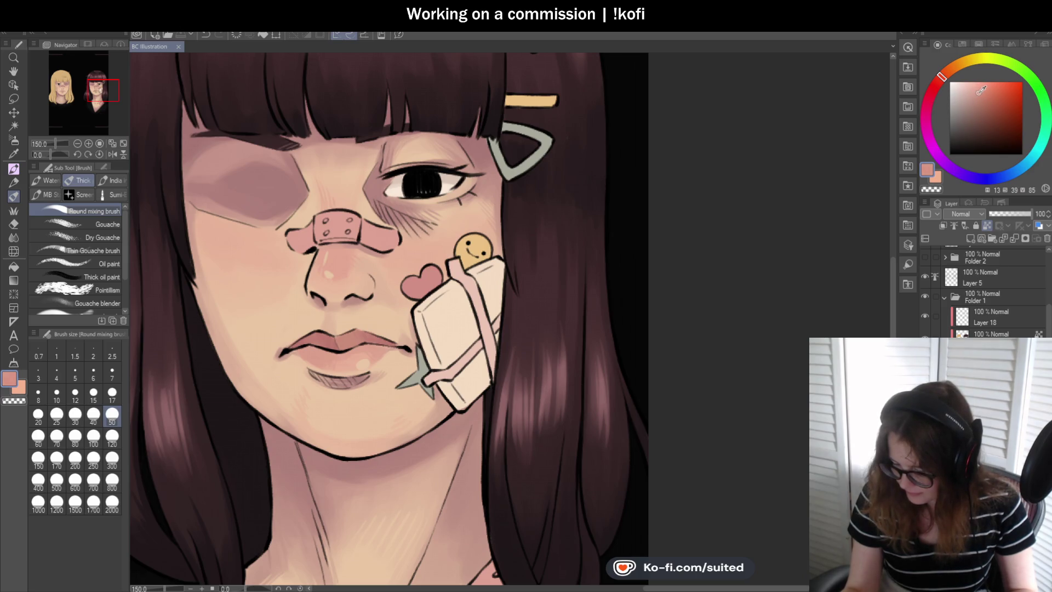
pyautogui.scroll(1, 337, 274)
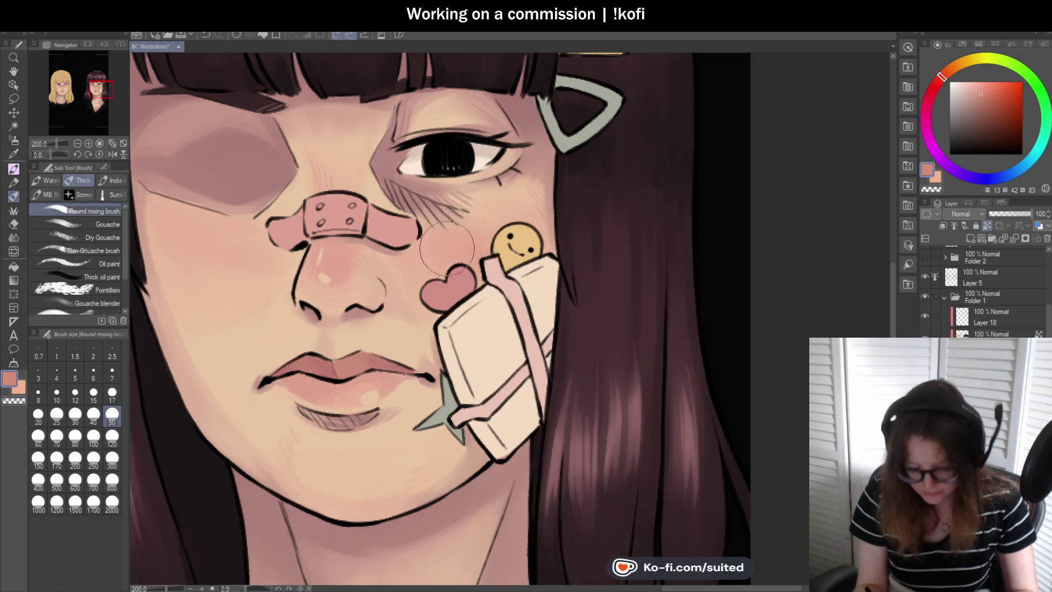
pyautogui.scroll(-3, 560, 235)
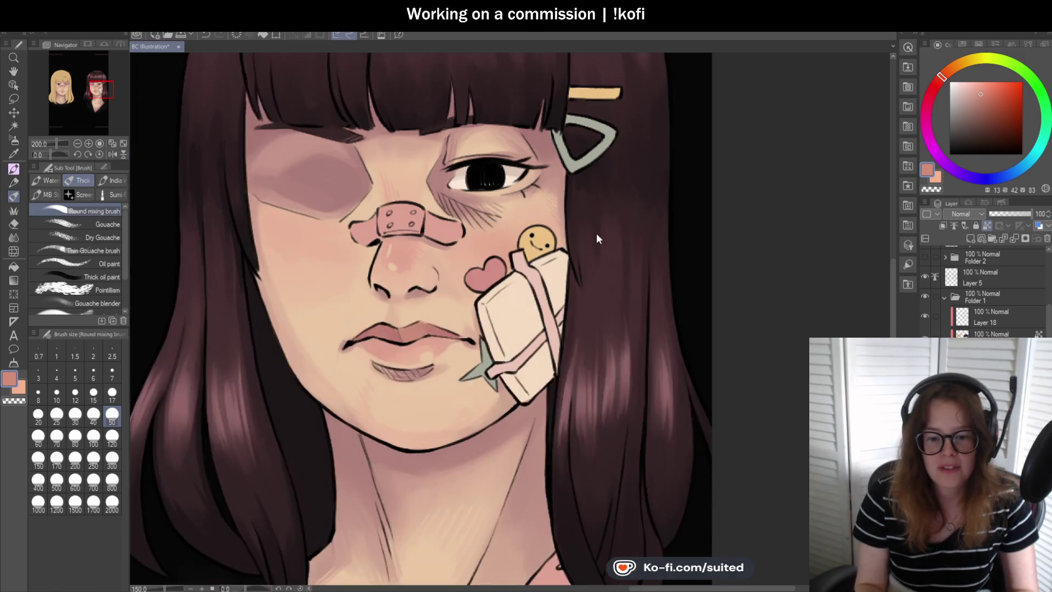
pyautogui.scroll(3, 413, 241)
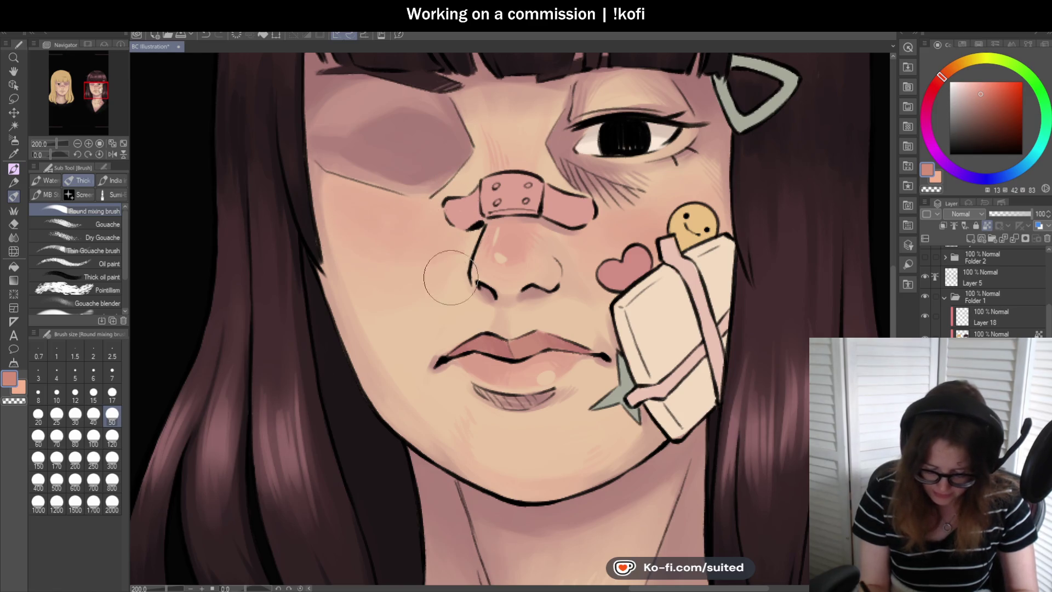
pyautogui.scroll(-3, 426, 256)
pyautogui.scroll(-1, 202, 184)
pyautogui.press('h')
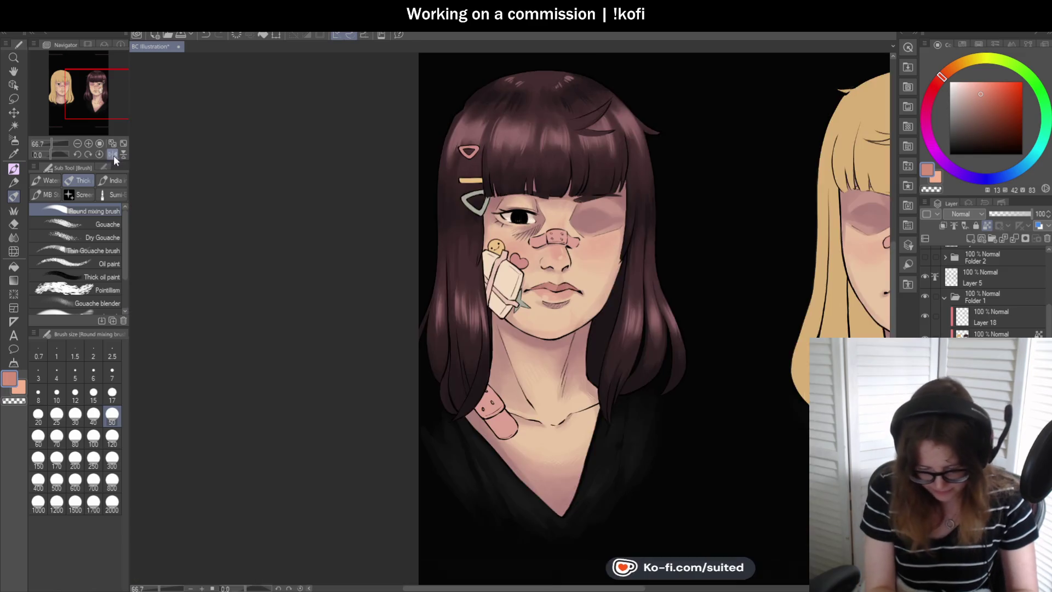
pyautogui.scroll(-2, 584, 272)
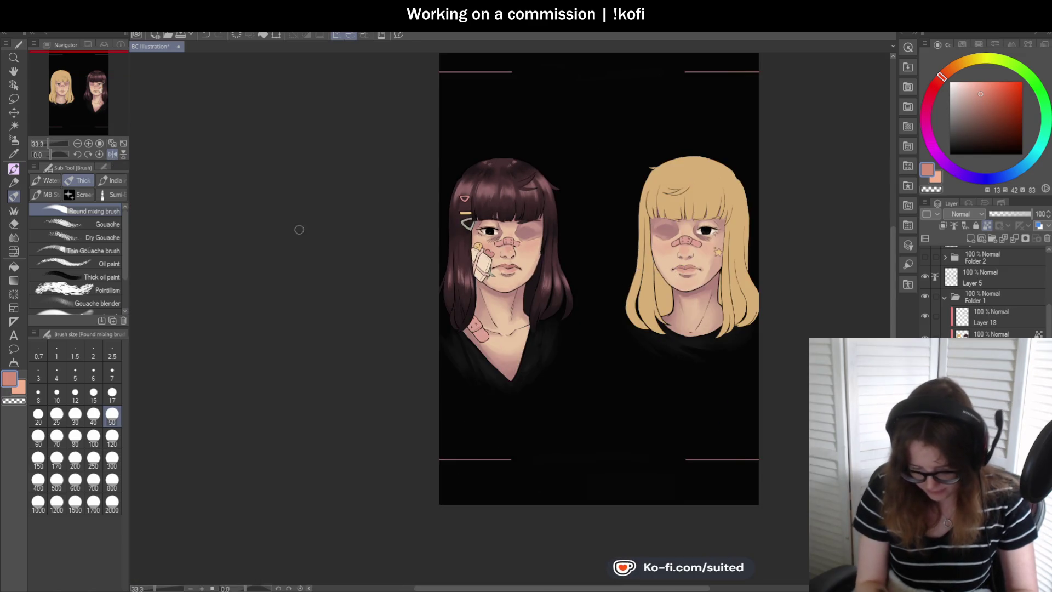
pyautogui.click(112, 156)
pyautogui.scroll(1, 474, 252)
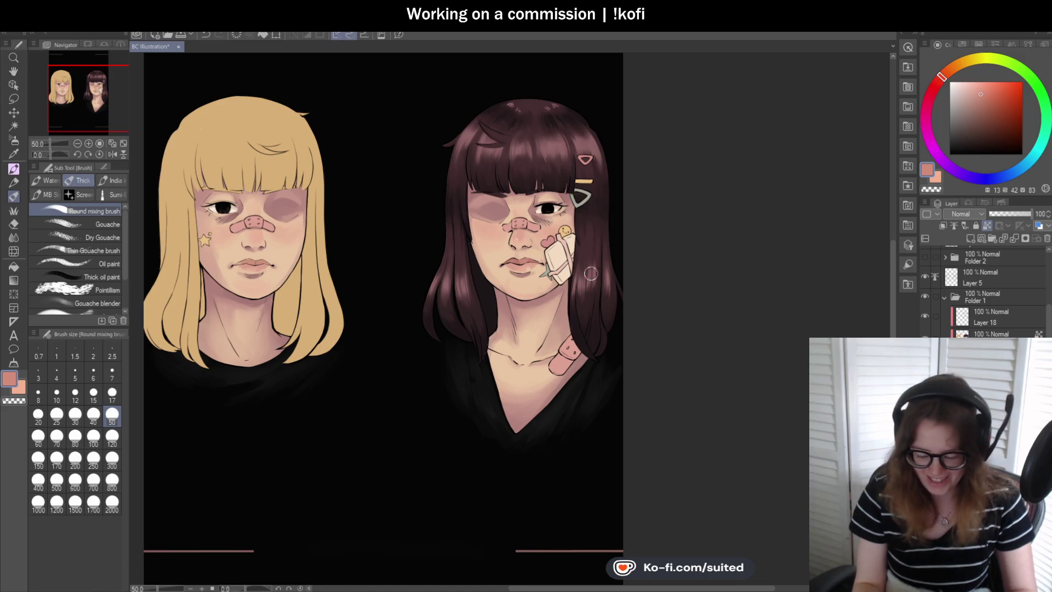
pyautogui.scroll(3, 624, 242)
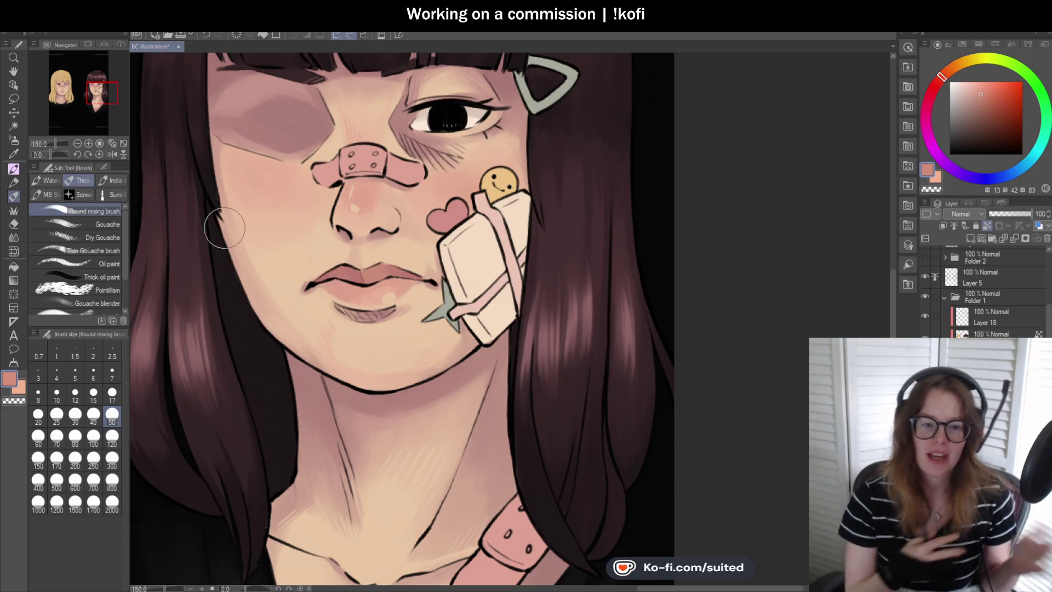
# Shrink the Round mixing brush to size 17 for detail work around the eyes.
pyautogui.scroll(-1, 536, 280)
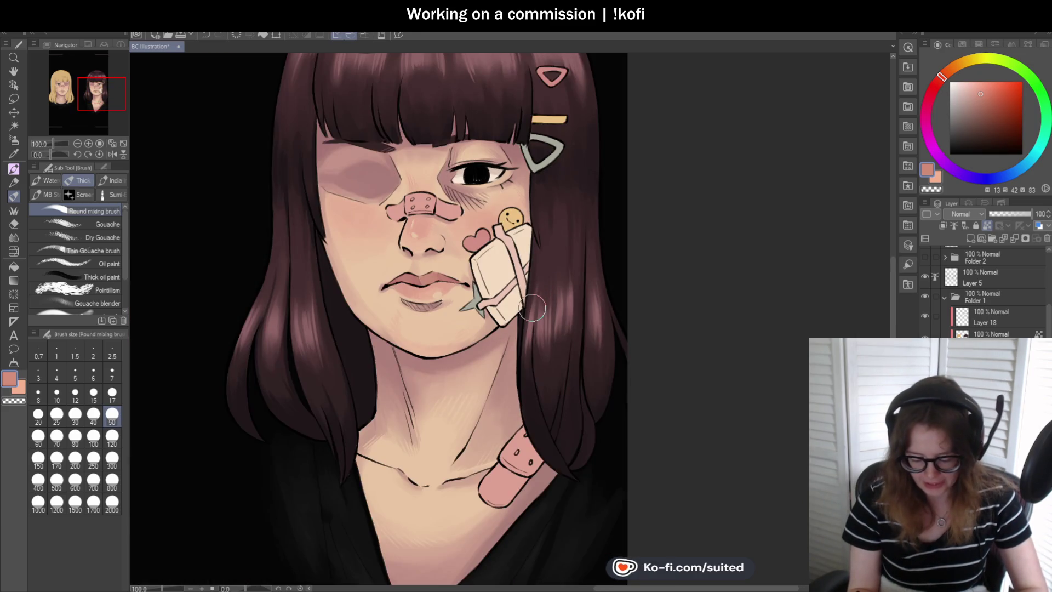
pyautogui.scroll(-1, 532, 306)
pyautogui.scroll(1, 534, 305)
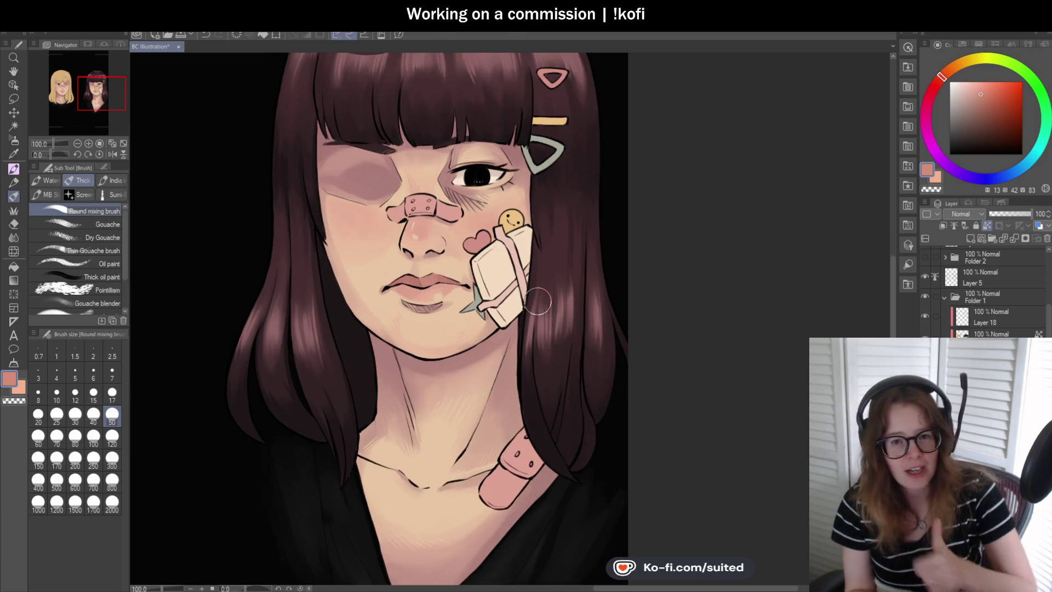
pyautogui.scroll(2, 460, 156)
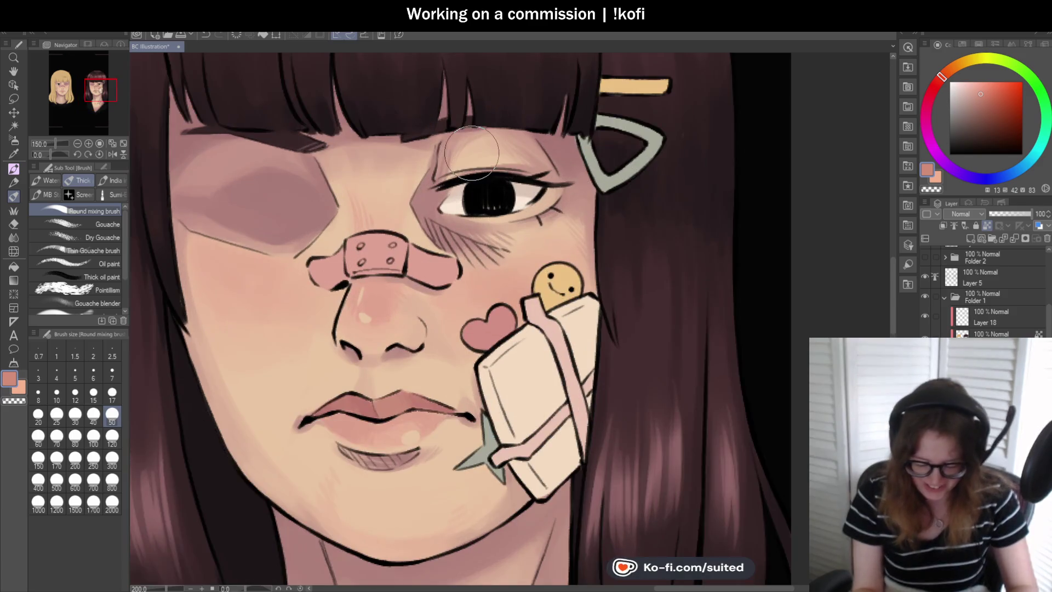
pyautogui.press('i')
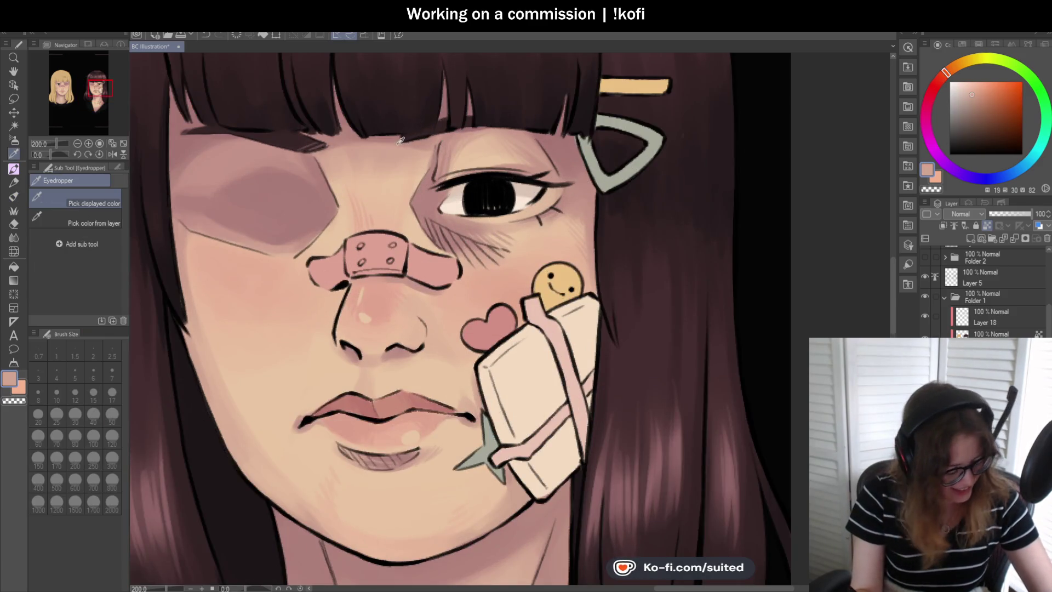
pyautogui.press('b')
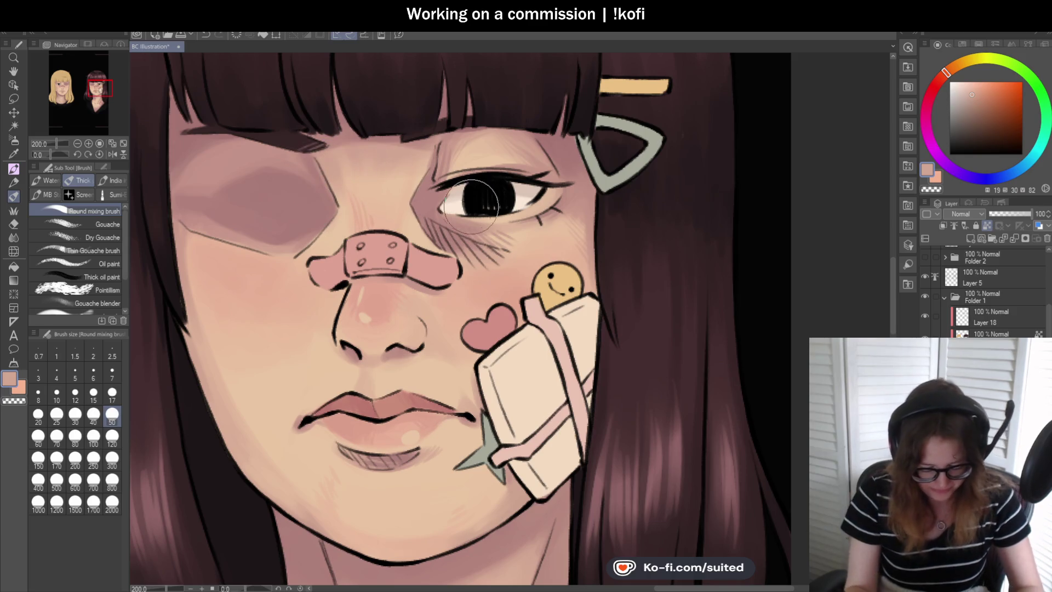
pyautogui.click(112, 392)
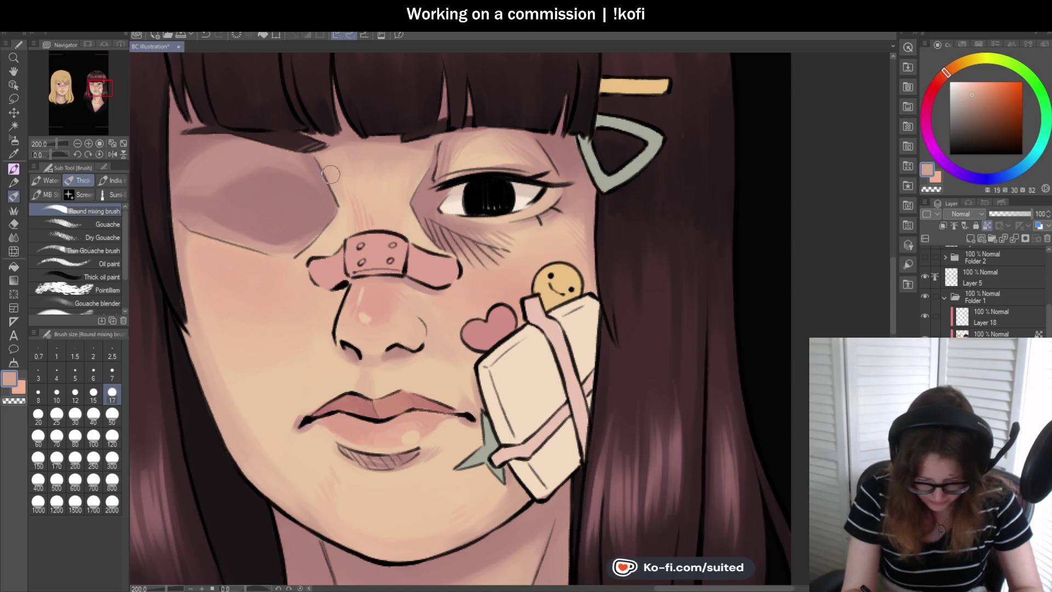
# Sample darker pink from the brow skin and blend fine skin tones around the brunette's eyes and cheek.
pyautogui.scroll(-4, 331, 175)
pyautogui.scroll(2, 404, 243)
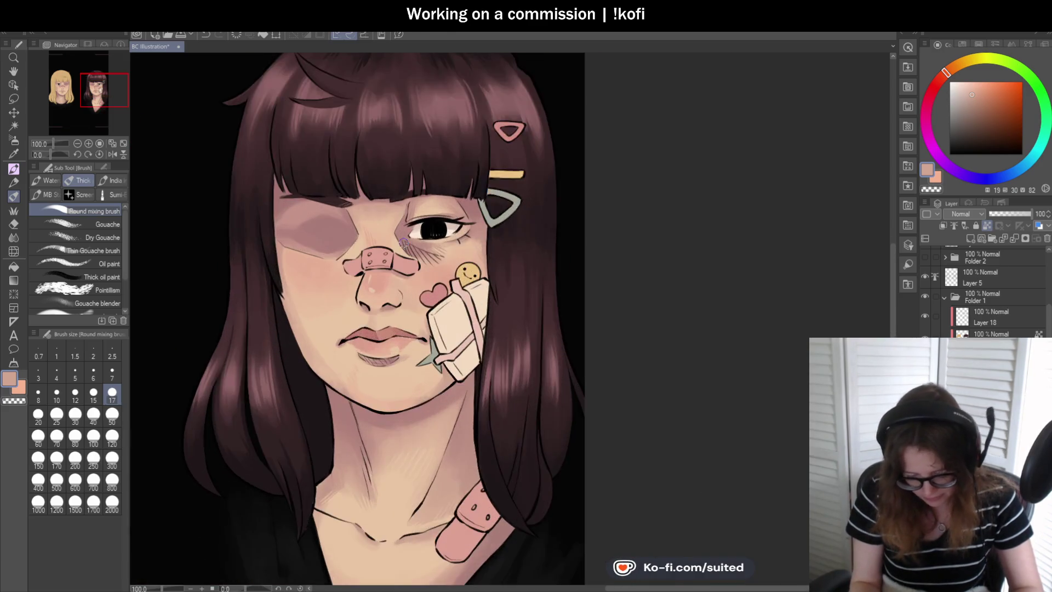
pyautogui.scroll(2, 395, 227)
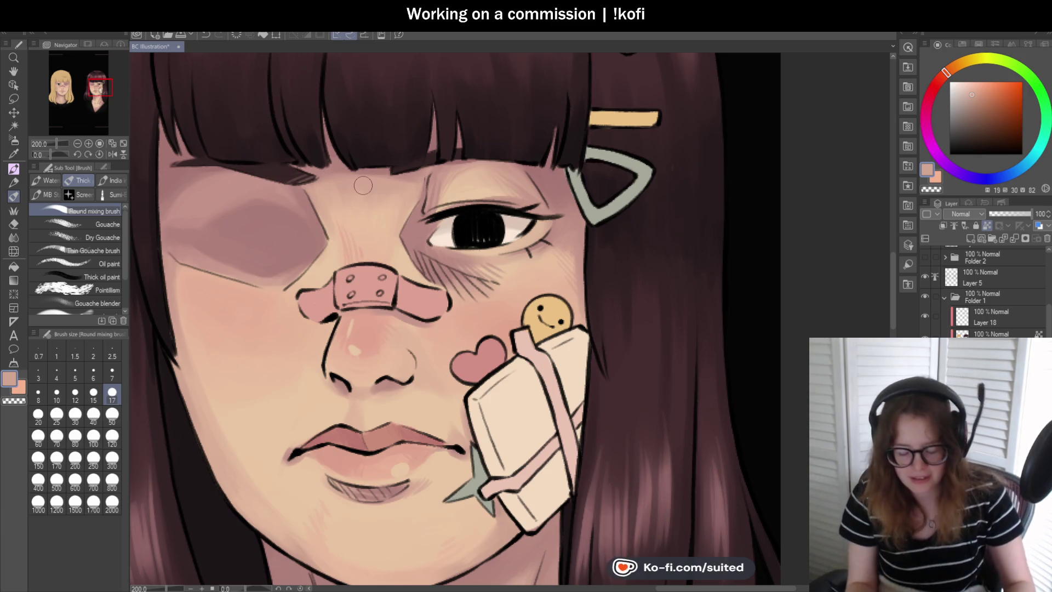
pyautogui.keyDown('alt'); pyautogui.click(340, 165); pyautogui.keyUp('alt')
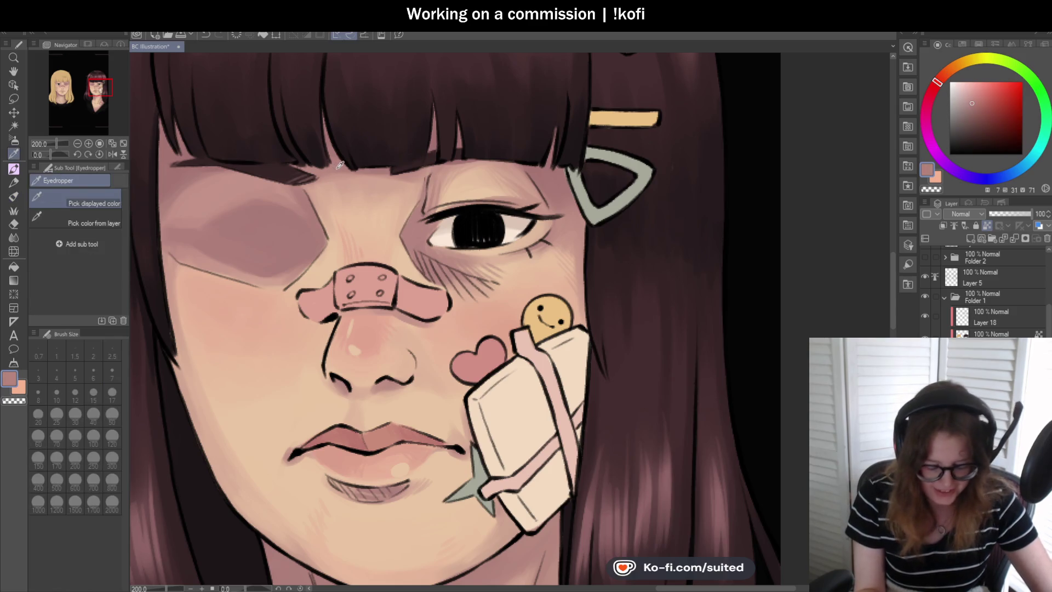
pyautogui.press('b')
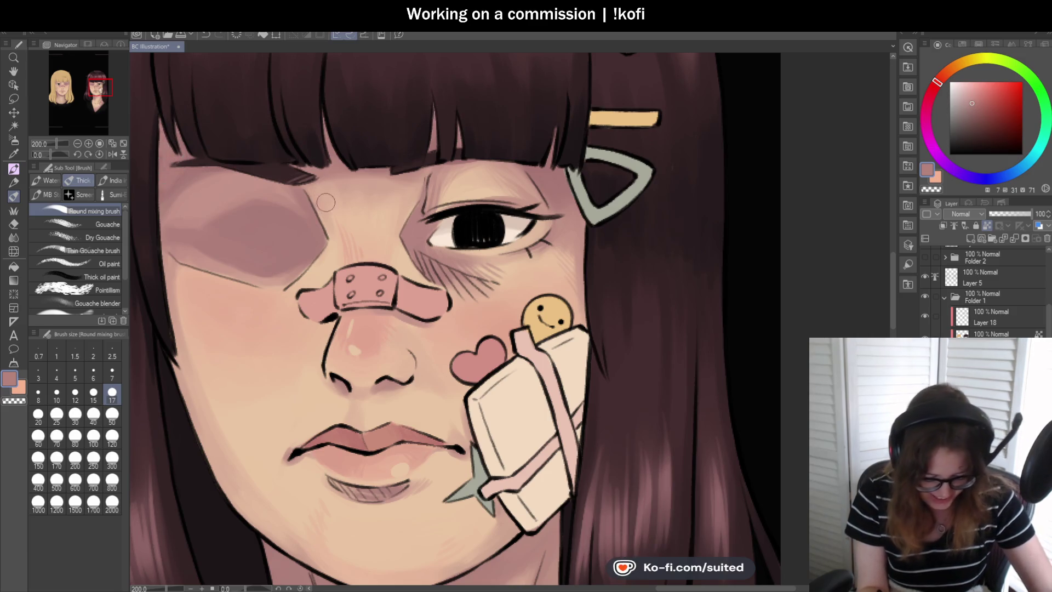
pyautogui.press('alt')
pyautogui.press('b')
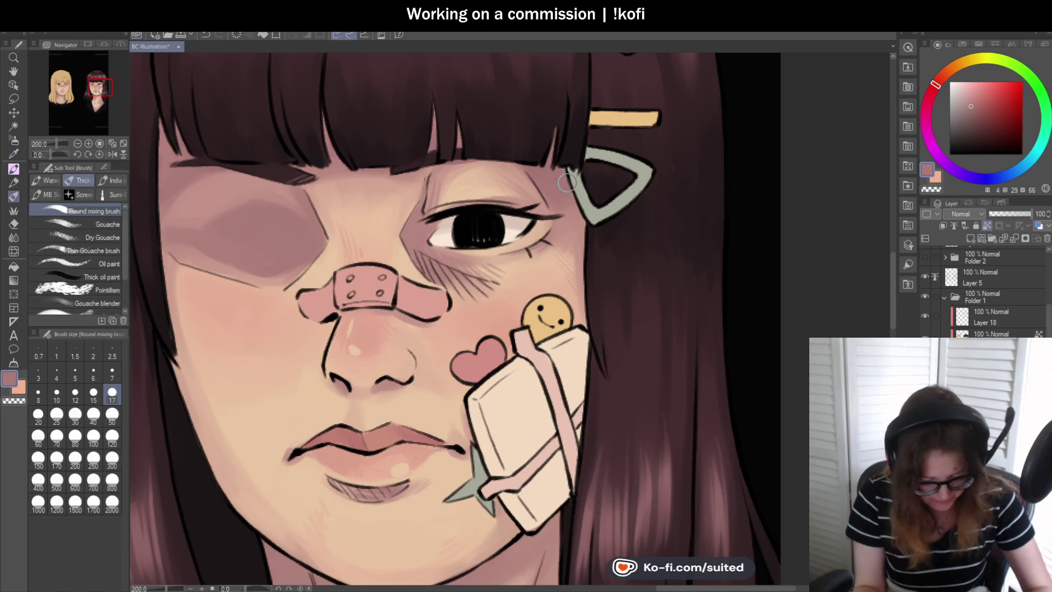
pyautogui.press('i')
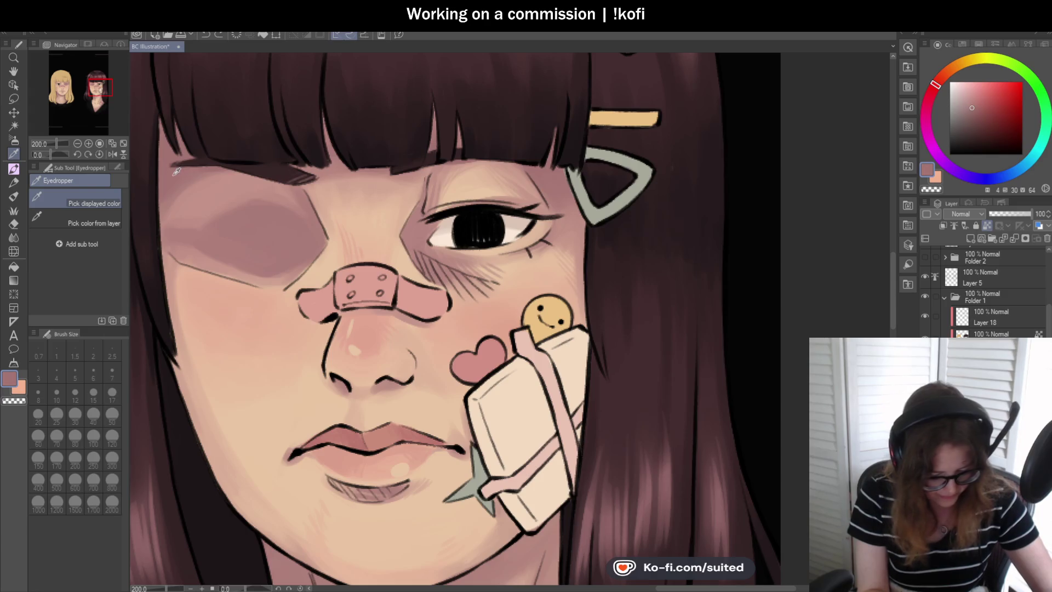
pyautogui.press('b')
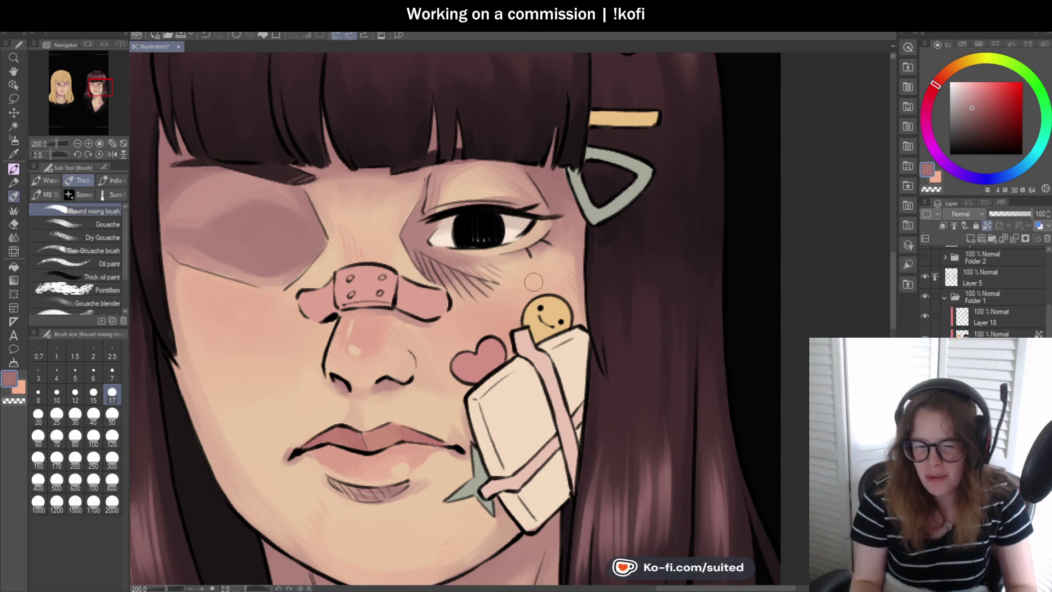
pyautogui.scroll(-3, 597, 401)
# Sample the peach skin tone beside the brunette's cheek.
pyautogui.scroll(-1, 597, 401)
pyautogui.scroll(3, 598, 401)
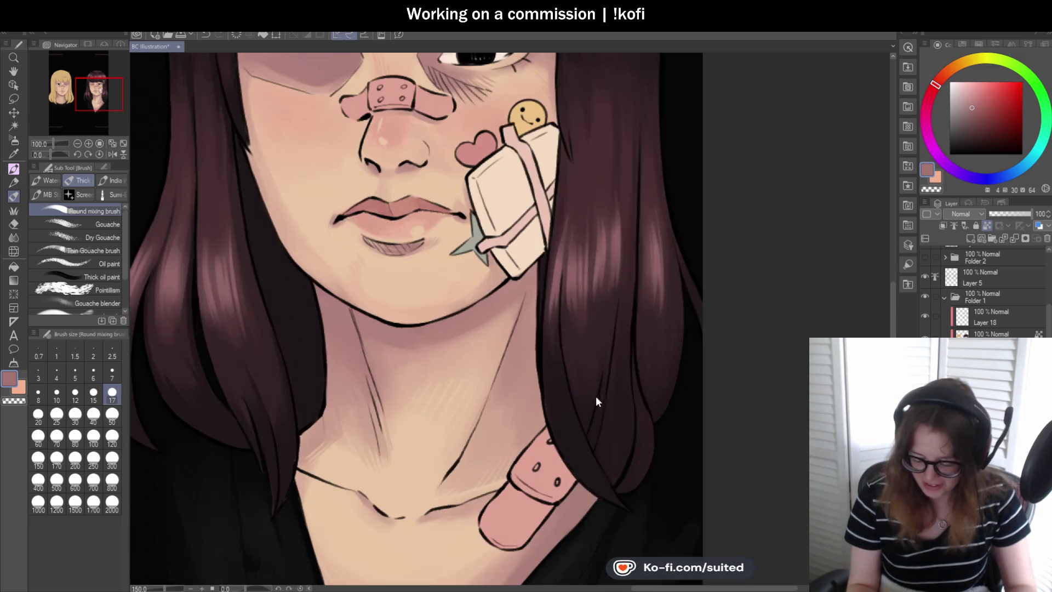
pyautogui.scroll(1, 493, 274)
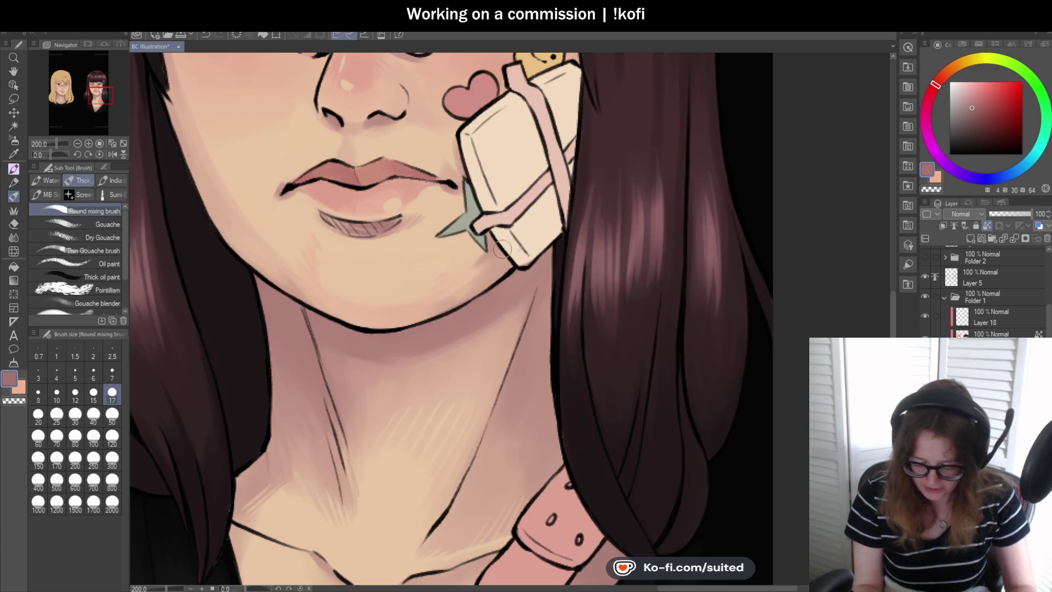
pyautogui.keyDown('alt'); pyautogui.click(500, 264); pyautogui.keyUp('alt')
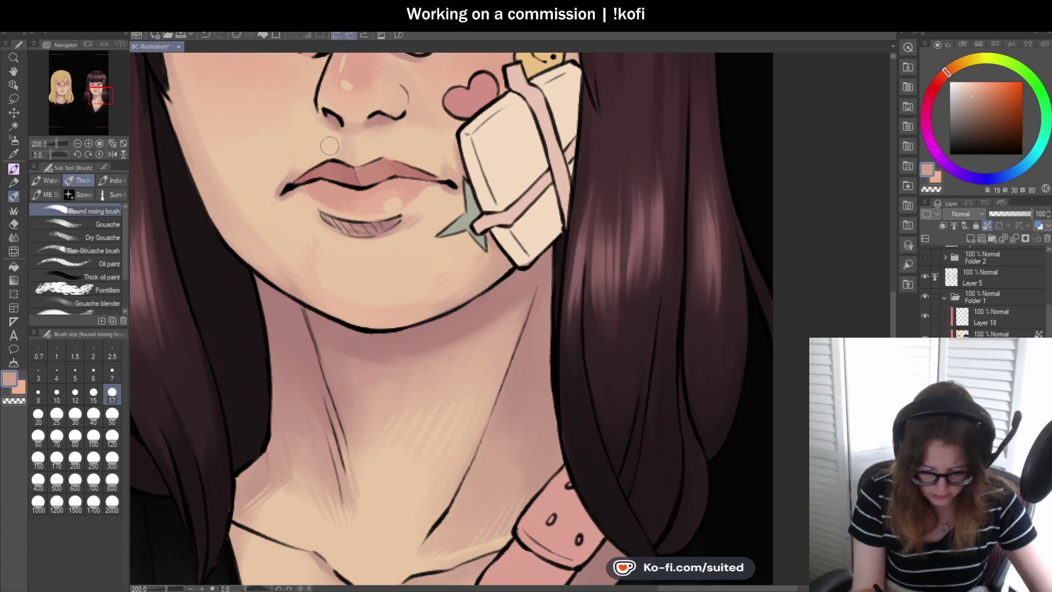
# Blend the peach tone around the lips, chin and neck, then hide Layer 5 to compare.
pyautogui.scroll(-5, 579, 309)
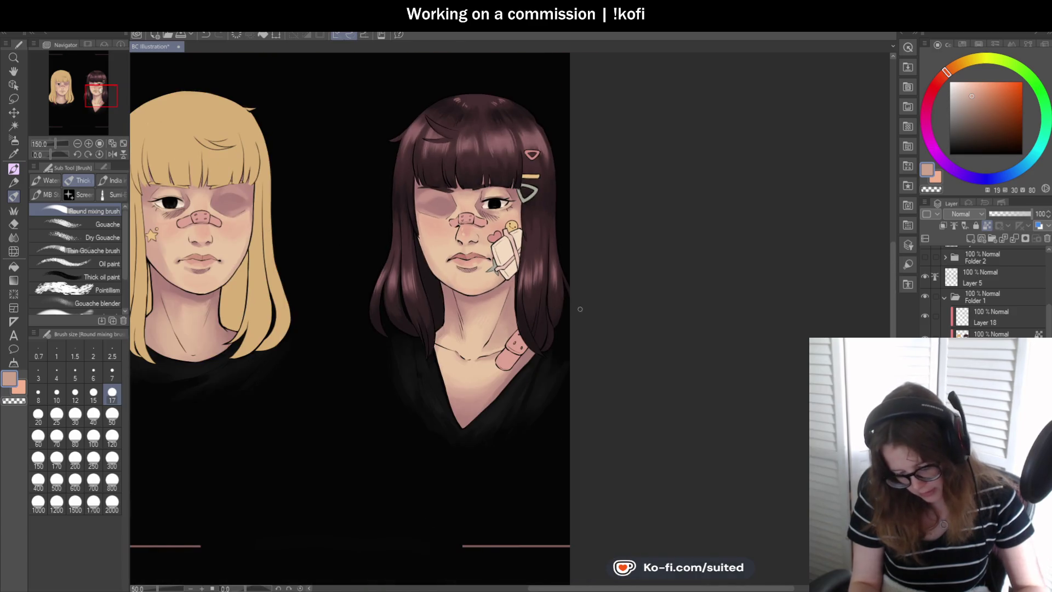
pyautogui.scroll(1, 579, 309)
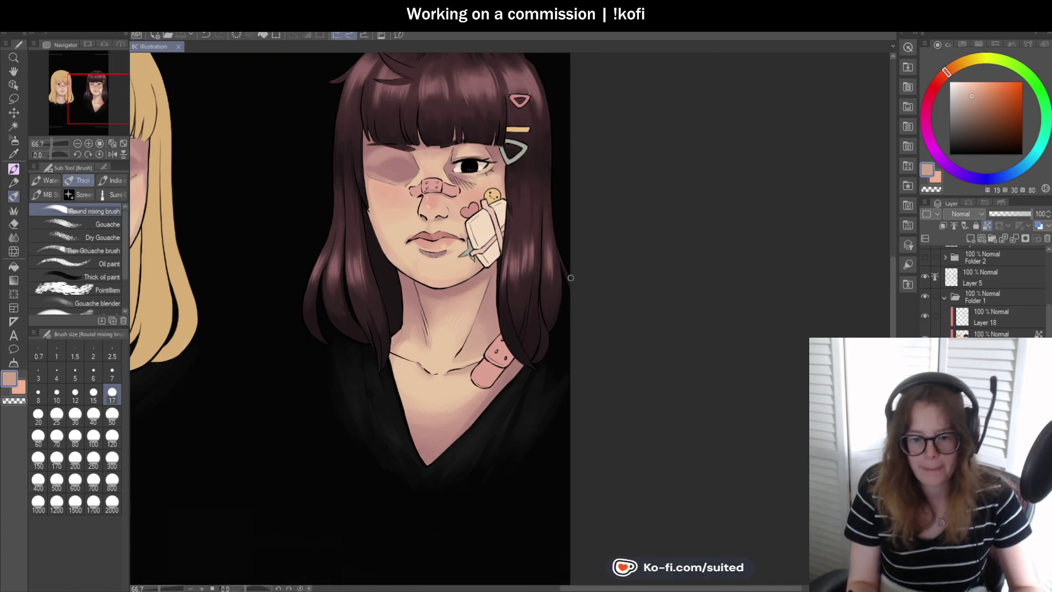
pyautogui.scroll(1, 571, 278)
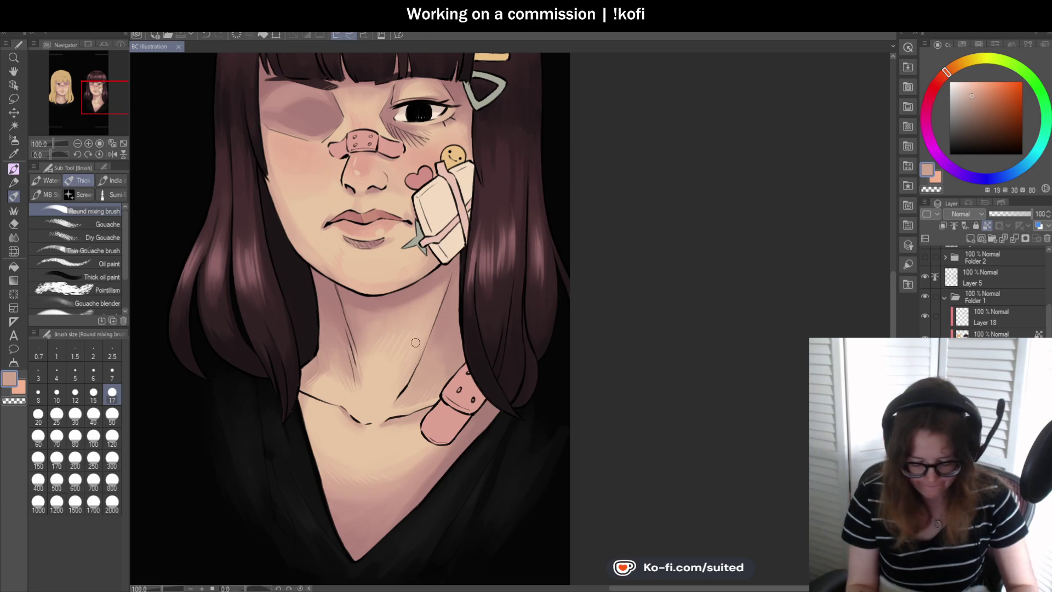
pyautogui.scroll(-1, 415, 343)
pyautogui.scroll(-1, 591, 331)
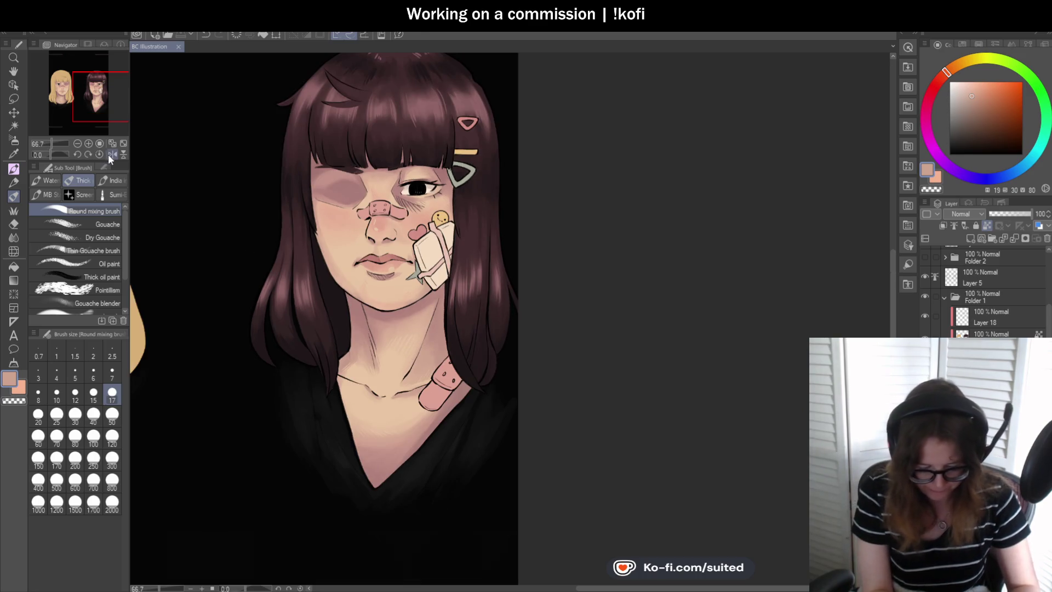
pyautogui.scroll(-1, 591, 331)
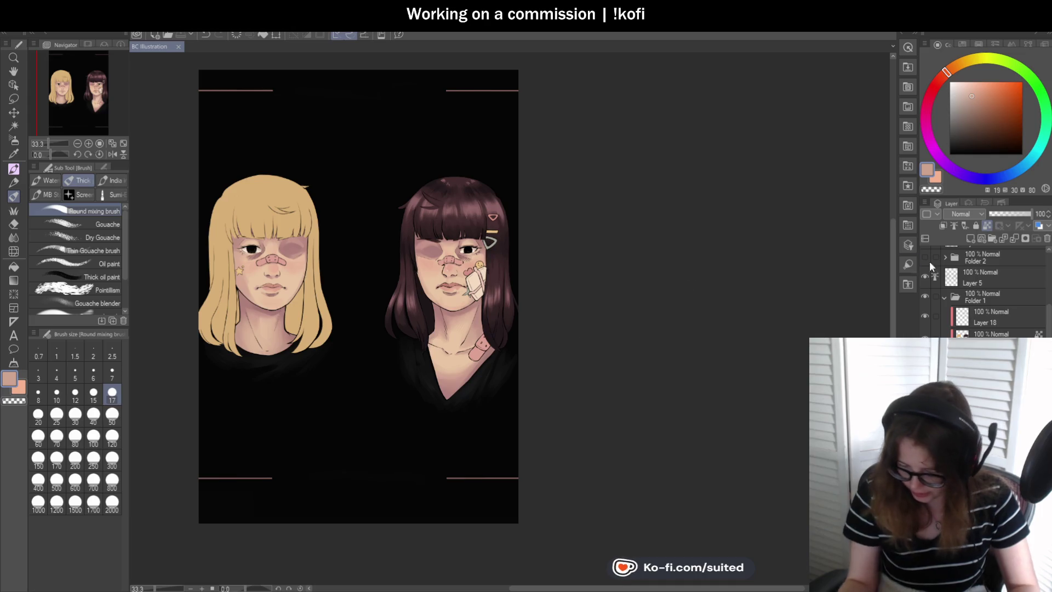
pyautogui.click(925, 277)
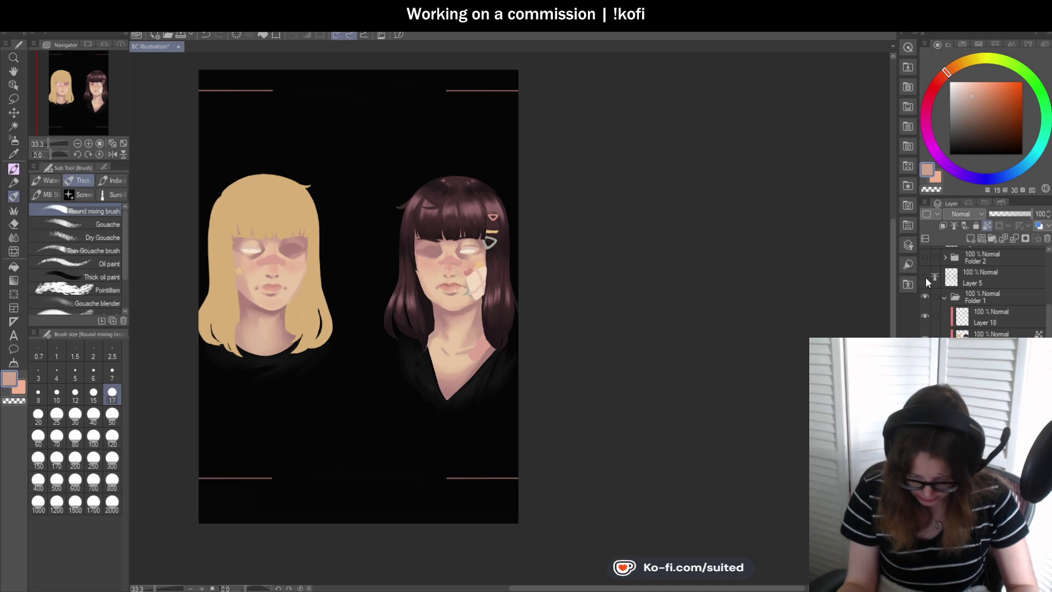
# Show Layer 5's eye and bandage details again, briefly toggle Folder 2 on, then hide it again.
pyautogui.click(925, 277)
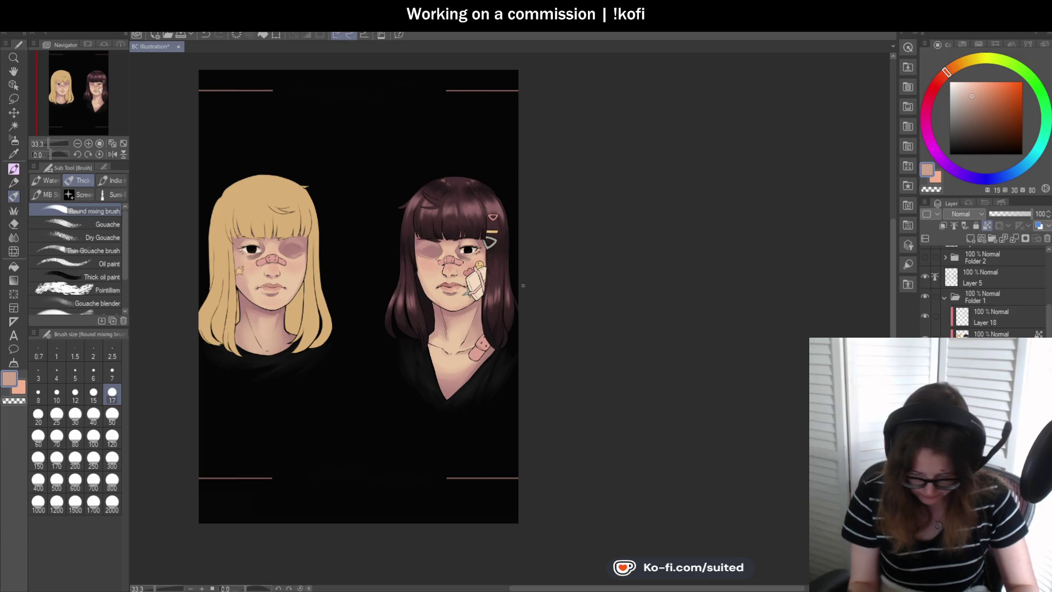
pyautogui.scroll(1, 479, 265)
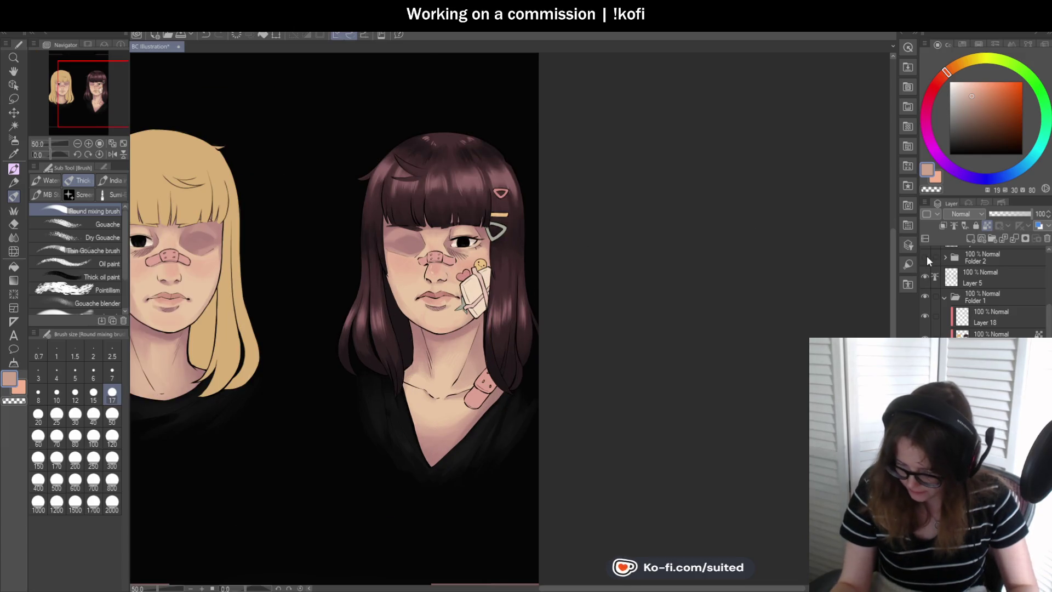
pyautogui.click(925, 257)
pyautogui.hotkey('ctrl', '-')
pyautogui.hotkey('ctrl', '-')
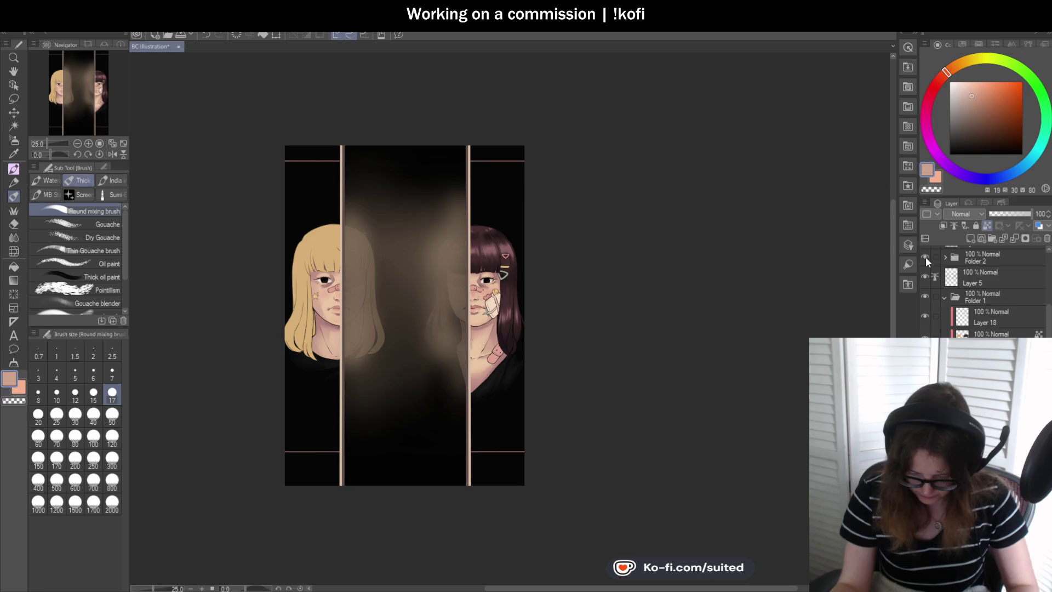
pyautogui.click(925, 257)
pyautogui.scroll(1, 471, 324)
pyautogui.scroll(2, 471, 324)
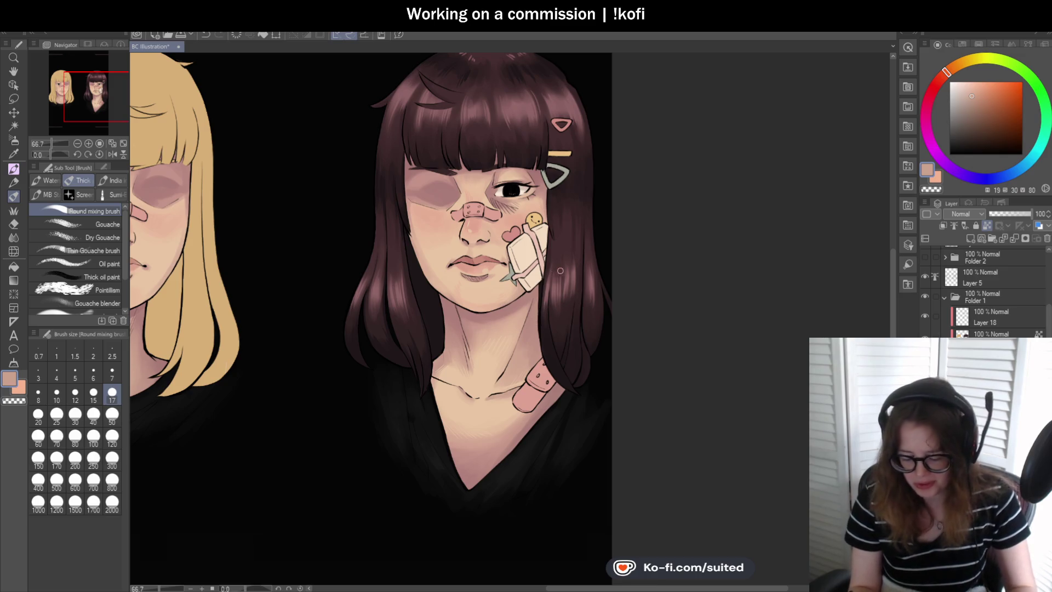
# Zoom in on the brunette's mouth and sample her lip pink as the painting colour.
pyautogui.scroll(3, 560, 271)
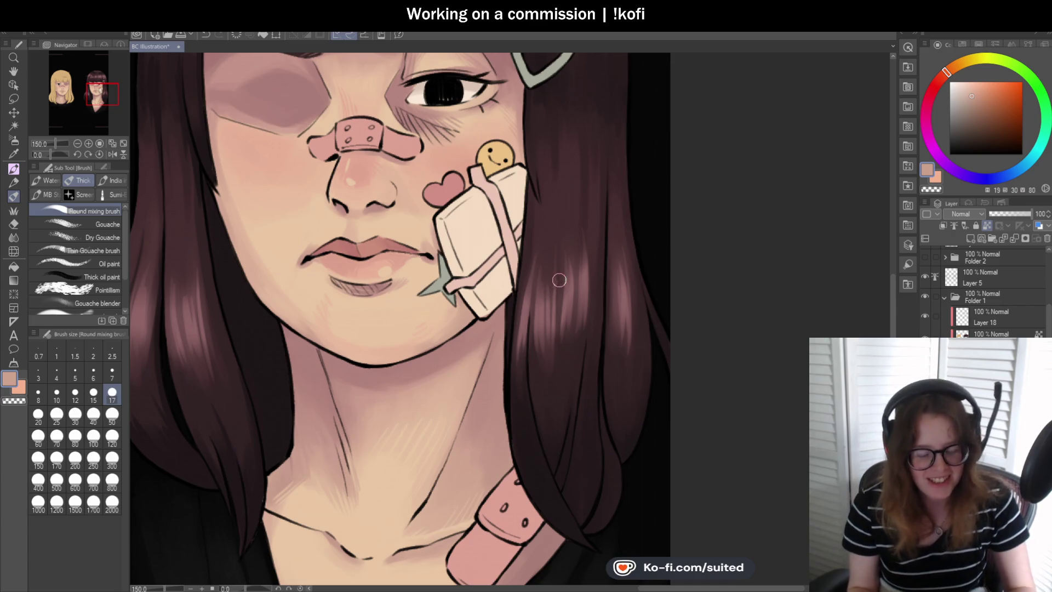
pyautogui.scroll(-1, 530, 257)
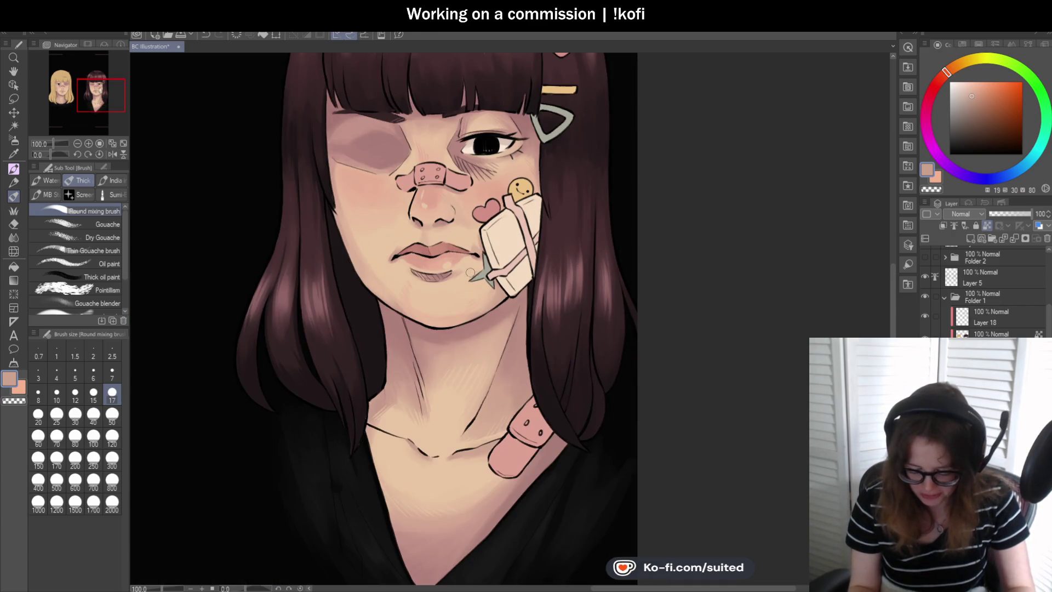
pyautogui.scroll(2, 470, 272)
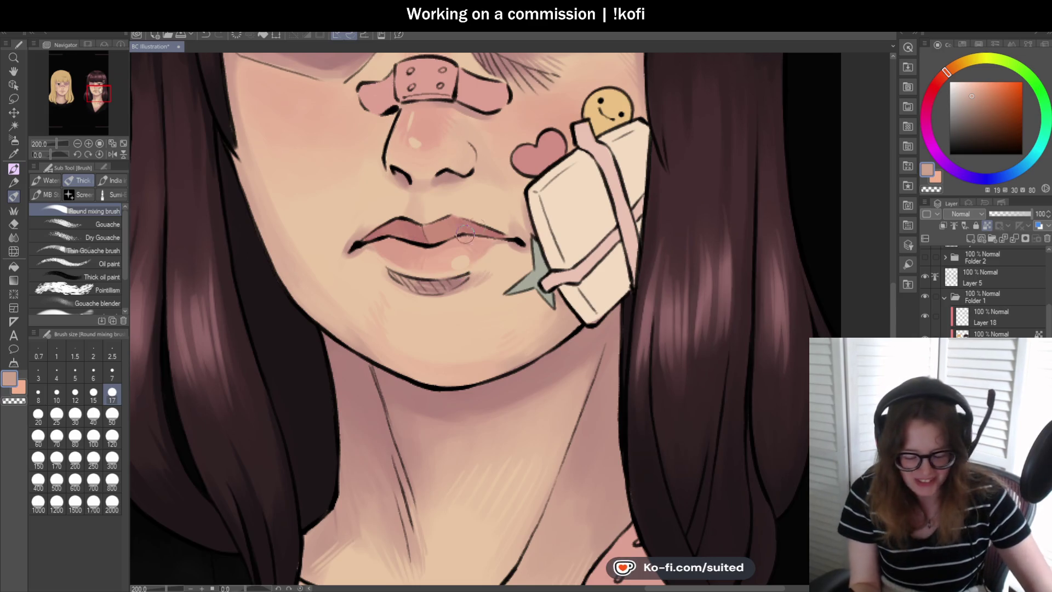
pyautogui.keyDown('alt'); pyautogui.click(442, 258); pyautogui.keyUp('alt')
pyautogui.scroll(2, 447, 255)
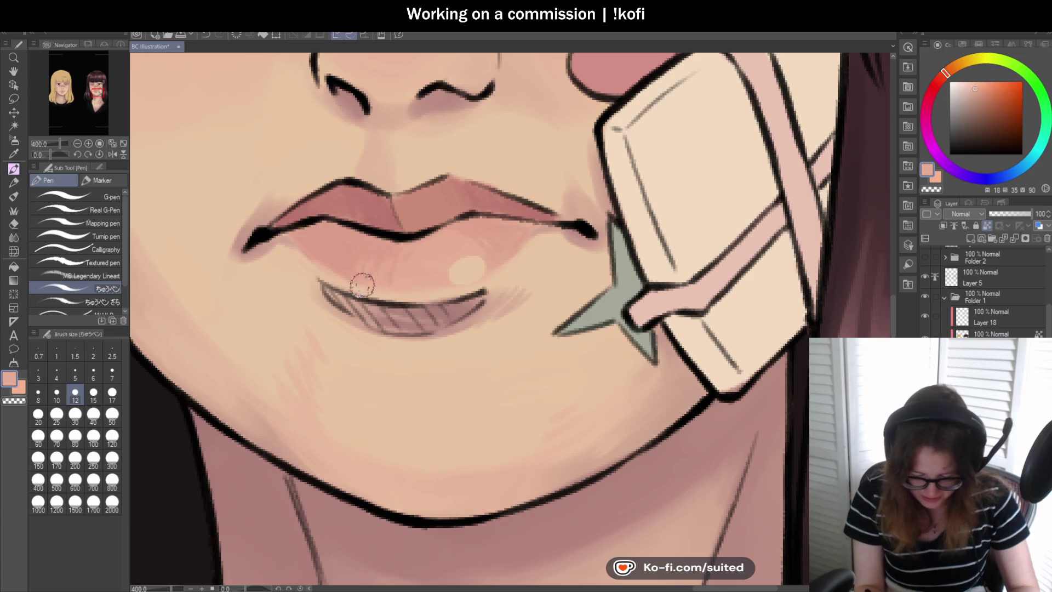
# Paint the upper lip's centre using sampled lip pink, a mid lip tone and light peach skin.
pyautogui.scroll(-3, 362, 285)
pyautogui.scroll(3, 481, 284)
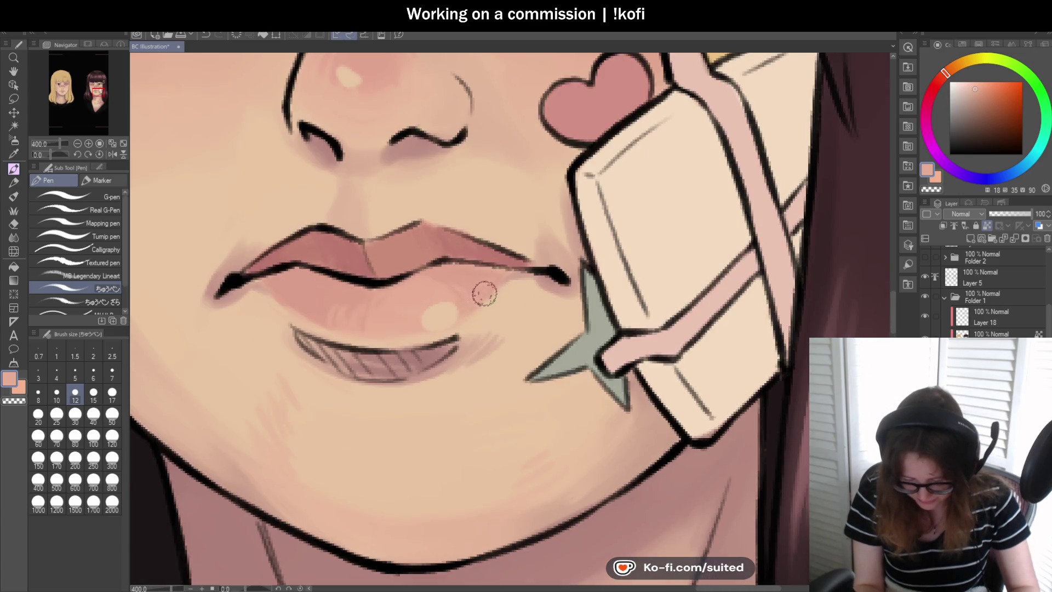
pyautogui.scroll(-4, 484, 295)
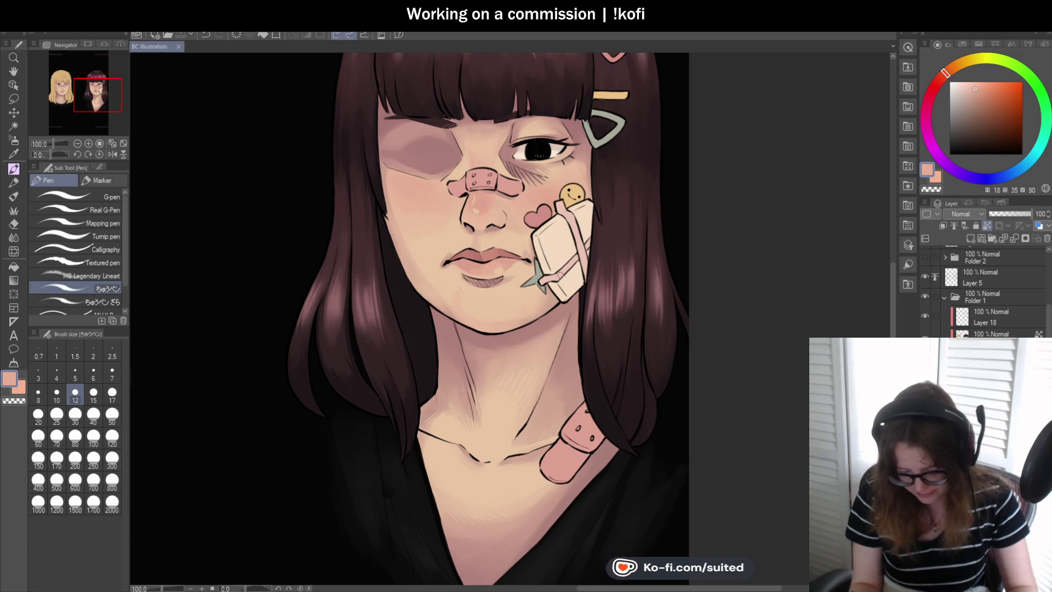
pyautogui.scroll(4, 501, 300)
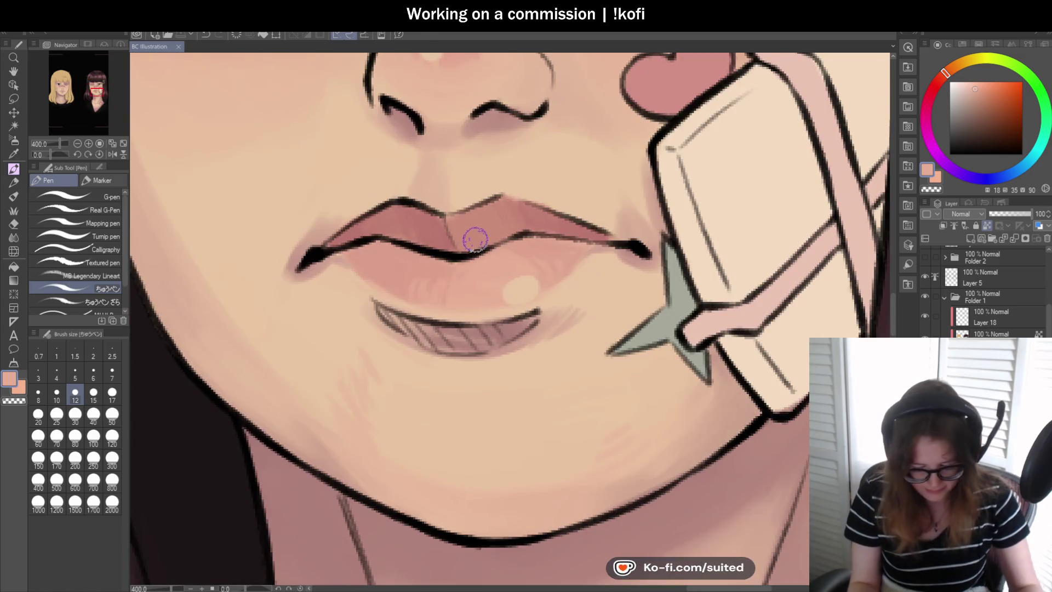
pyautogui.keyDown('alt'); pyautogui.click(431, 226); pyautogui.keyUp('alt')
pyautogui.moveTo(432, 227); pyautogui.dragTo(434, 228)
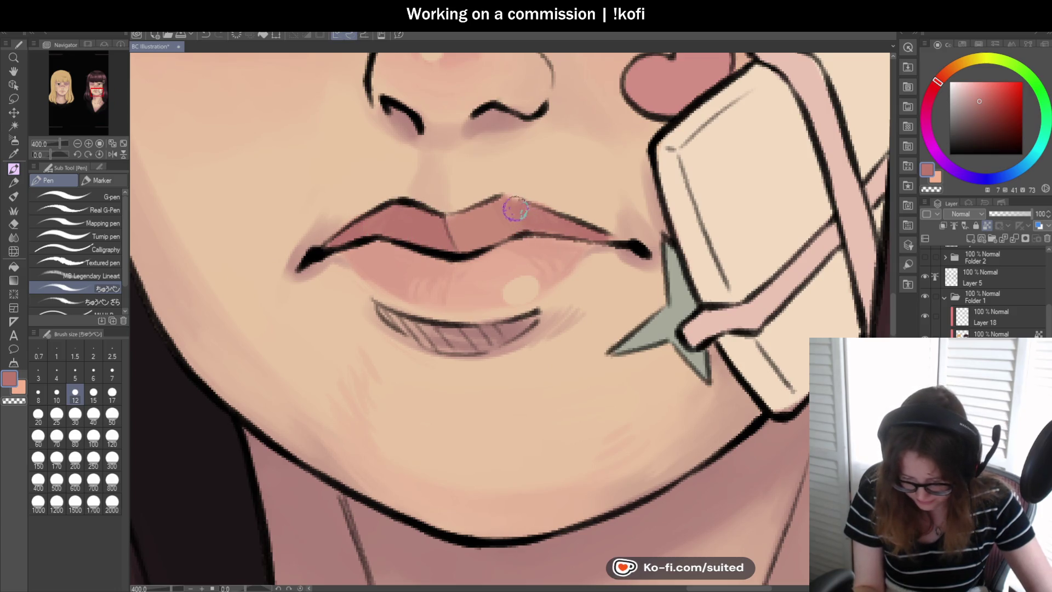
pyautogui.keyDown('alt'); pyautogui.click(446, 220); pyautogui.keyUp('alt')
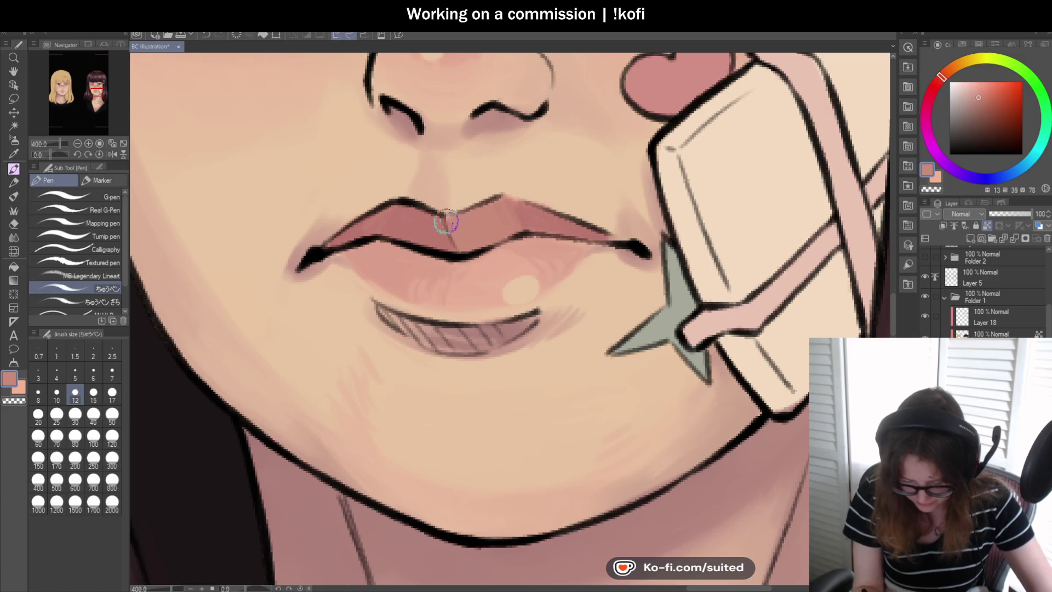
pyautogui.keyDown('alt'); pyautogui.click(589, 261); pyautogui.keyUp('alt')
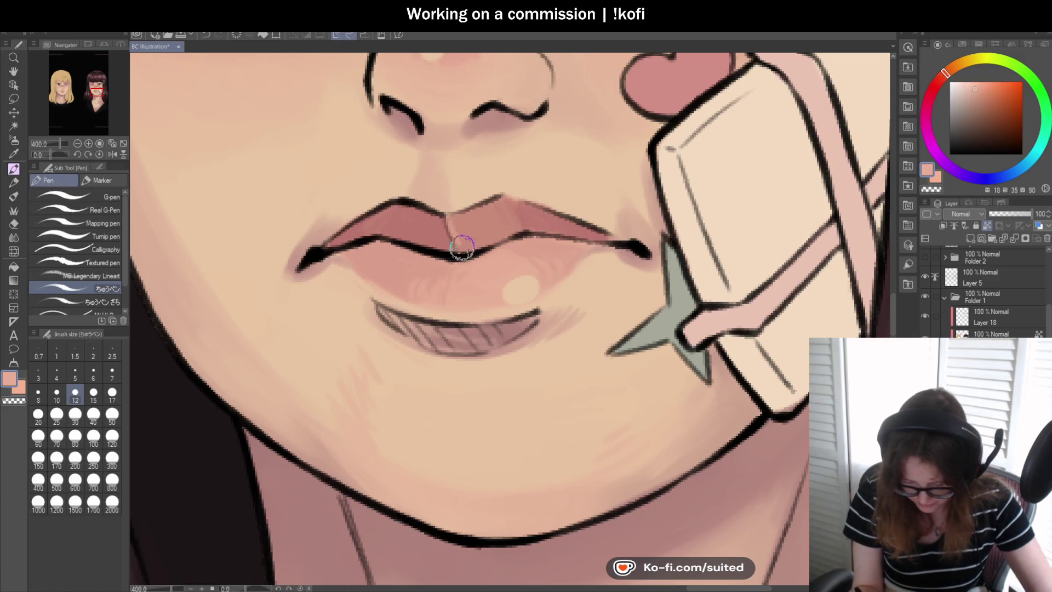
pyautogui.keyDown('alt'); pyautogui.click(469, 222); pyautogui.keyUp('alt')
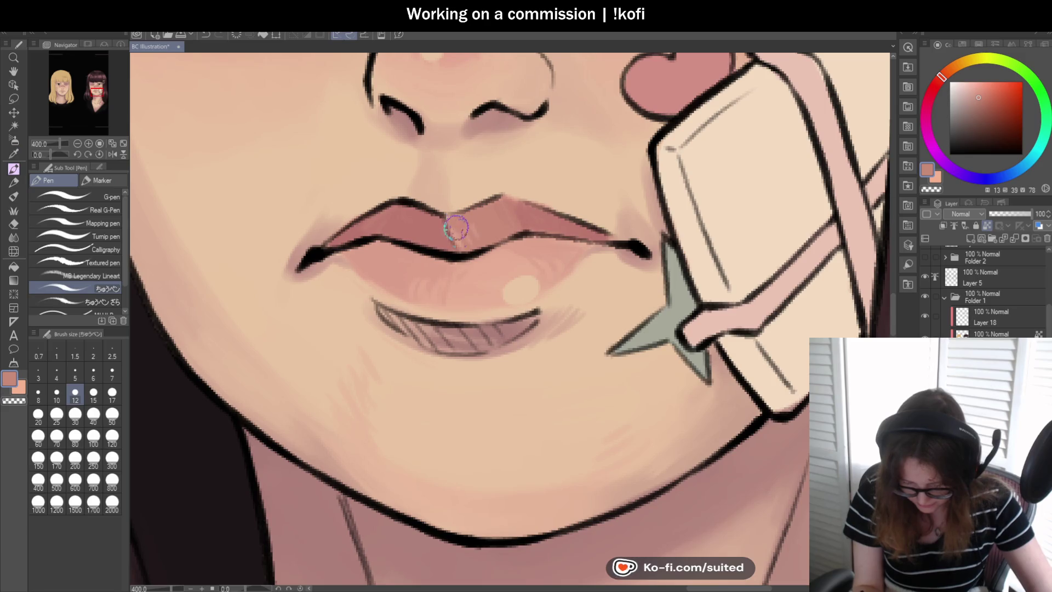
pyautogui.scroll(-10, 461, 236)
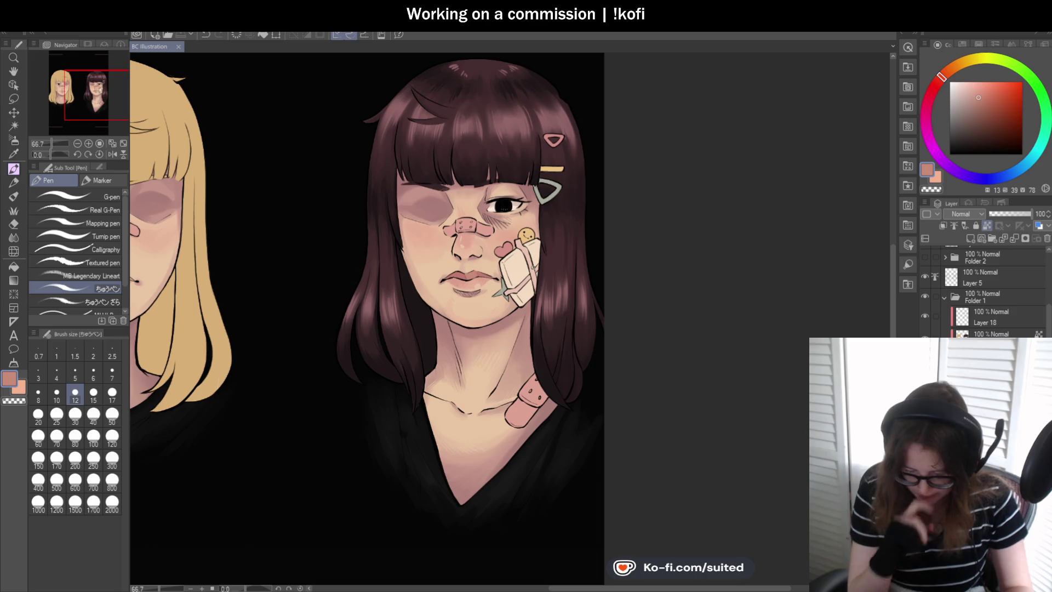
# Collapse Folder 1 so Layer 17, Layer 8 and Layer 4 are listed.
pyautogui.scroll(-1, 587, 317)
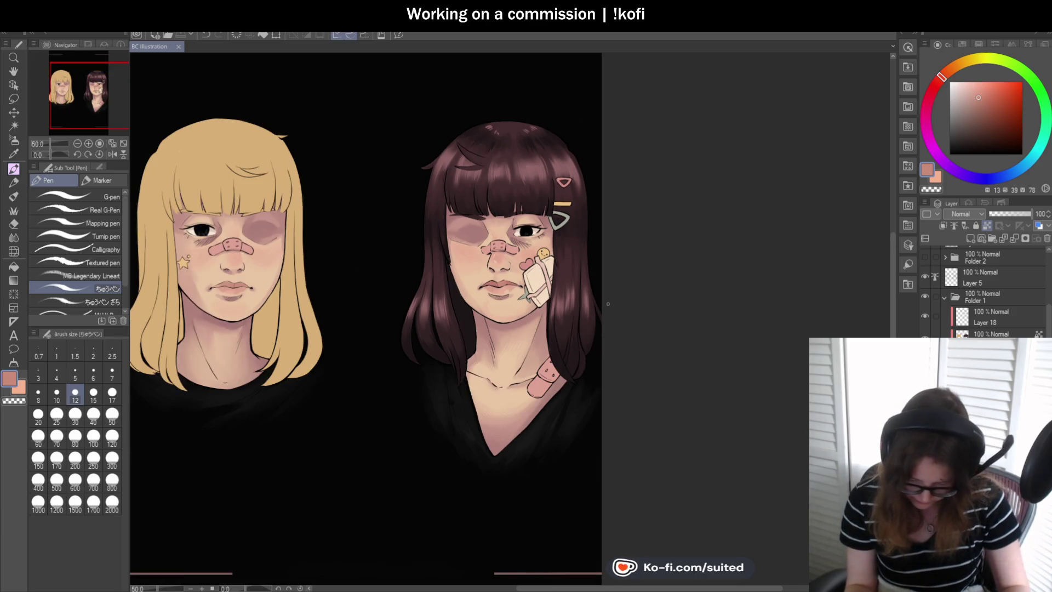
pyautogui.scroll(1, 608, 304)
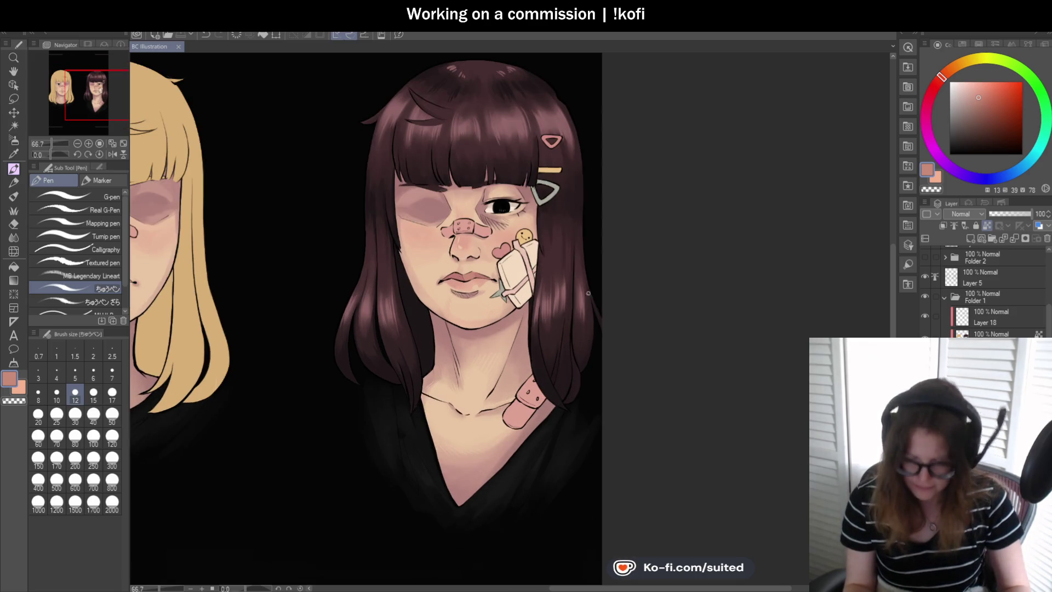
pyautogui.scroll(1, 587, 293)
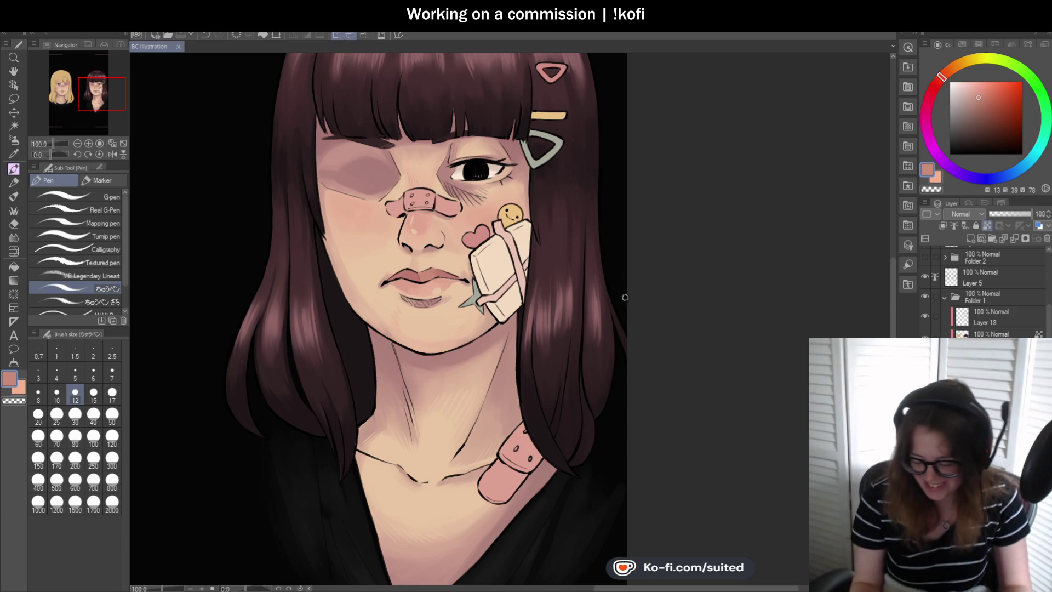
pyautogui.click(945, 300)
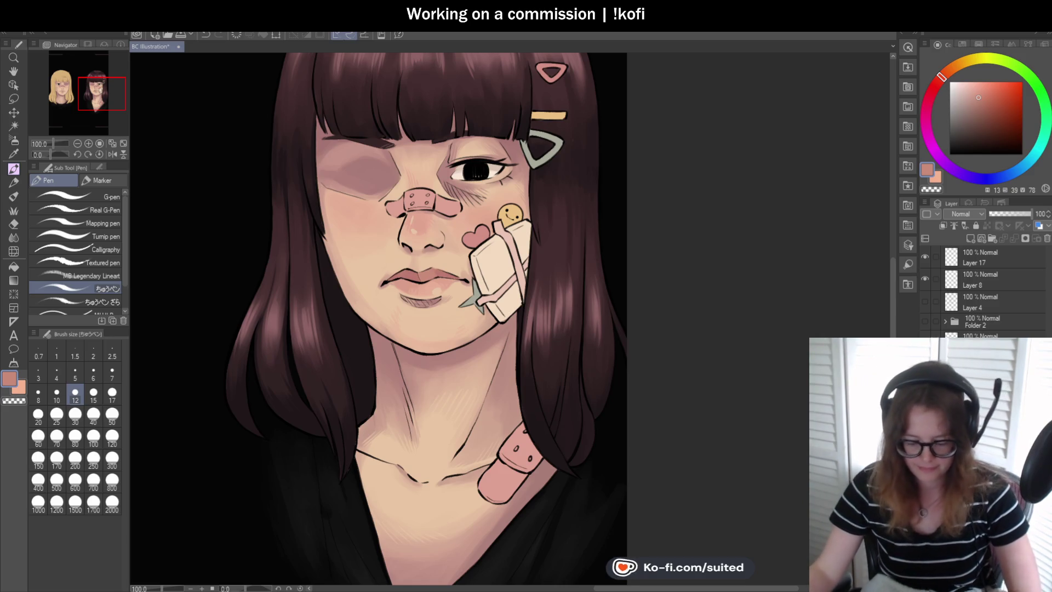
# Zoom in and out to review both portraits together, then save the illustration.
pyautogui.scroll(-3, 653, 339)
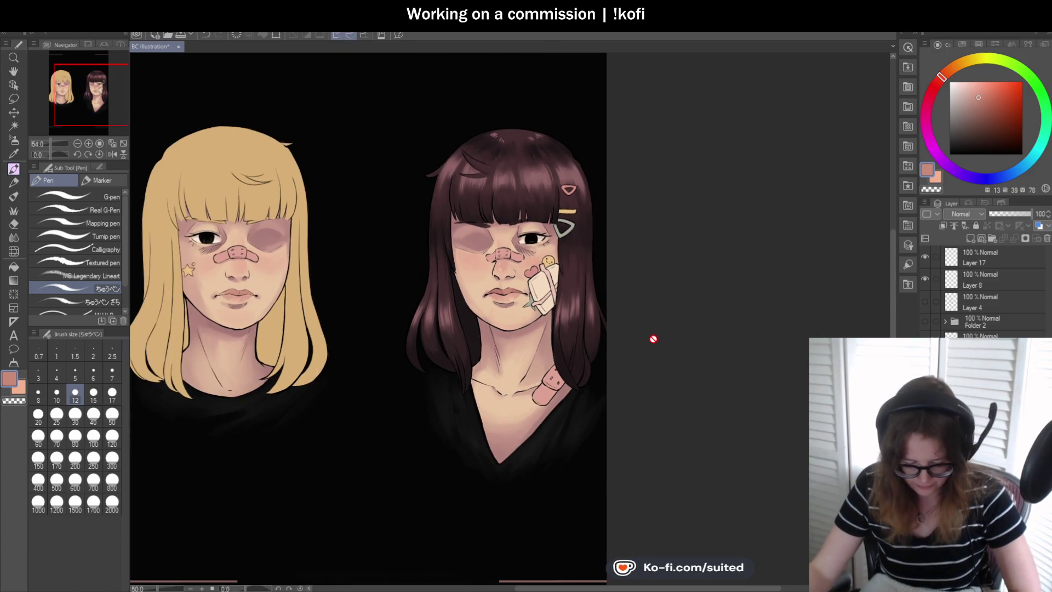
pyautogui.scroll(-1, 654, 339)
pyautogui.scroll(-1, 582, 369)
pyautogui.scroll(1, 562, 376)
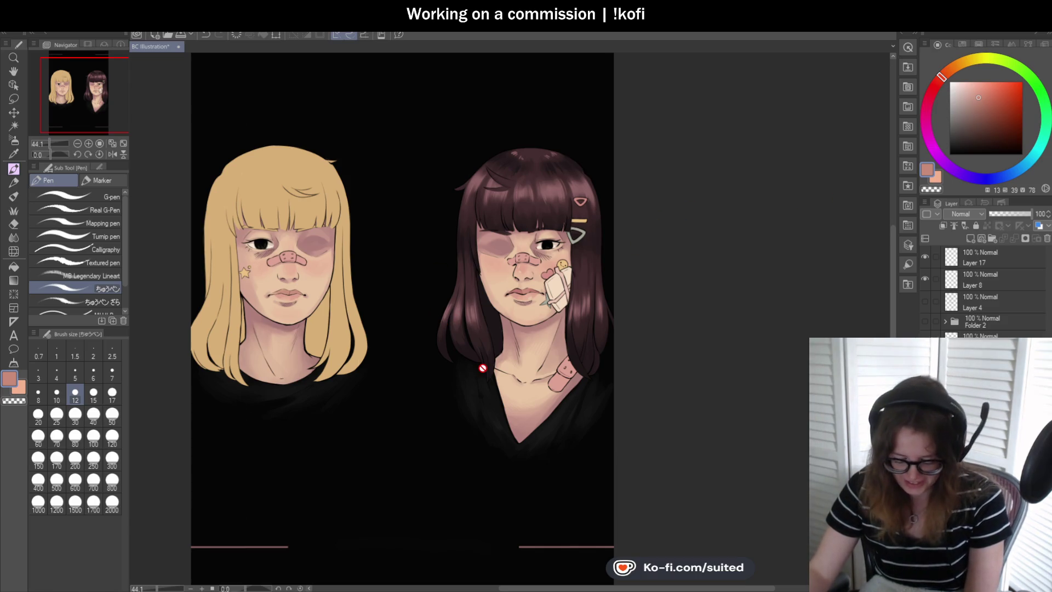
pyautogui.scroll(2, 482, 368)
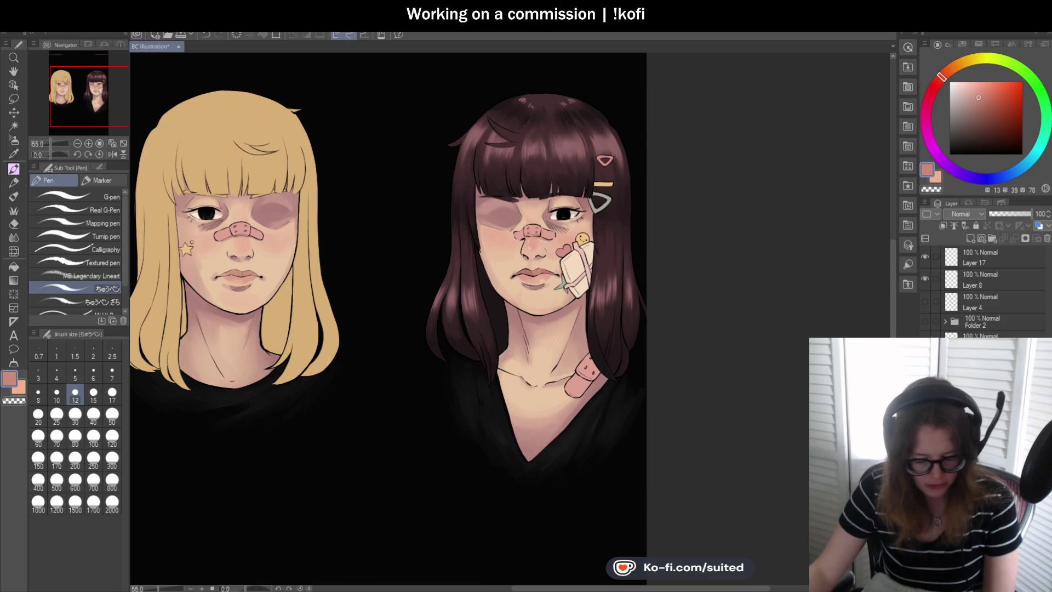
pyautogui.scroll(-3, 673, 345)
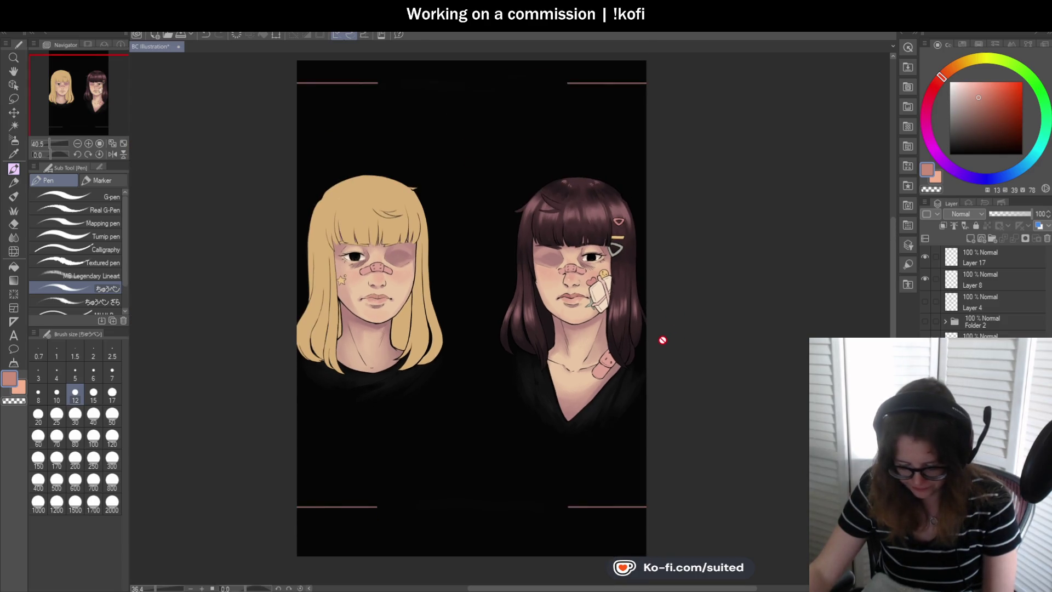
pyautogui.scroll(2, 633, 323)
pyautogui.scroll(1, 608, 301)
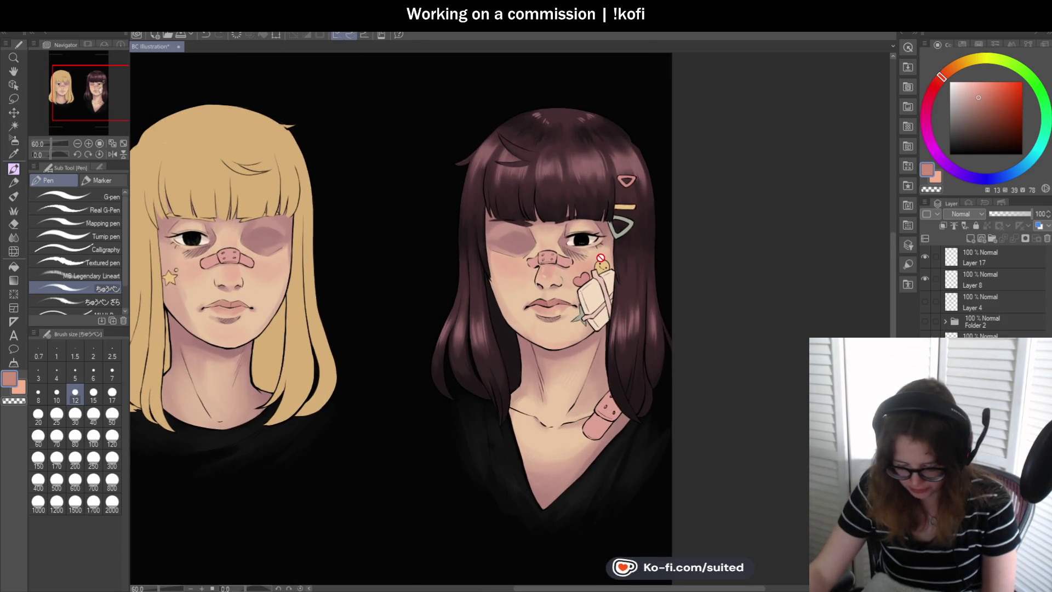
pyautogui.scroll(1, 589, 282)
pyautogui.scroll(-1, 590, 283)
pyautogui.scroll(-1, 548, 317)
pyautogui.scroll(-1, 520, 340)
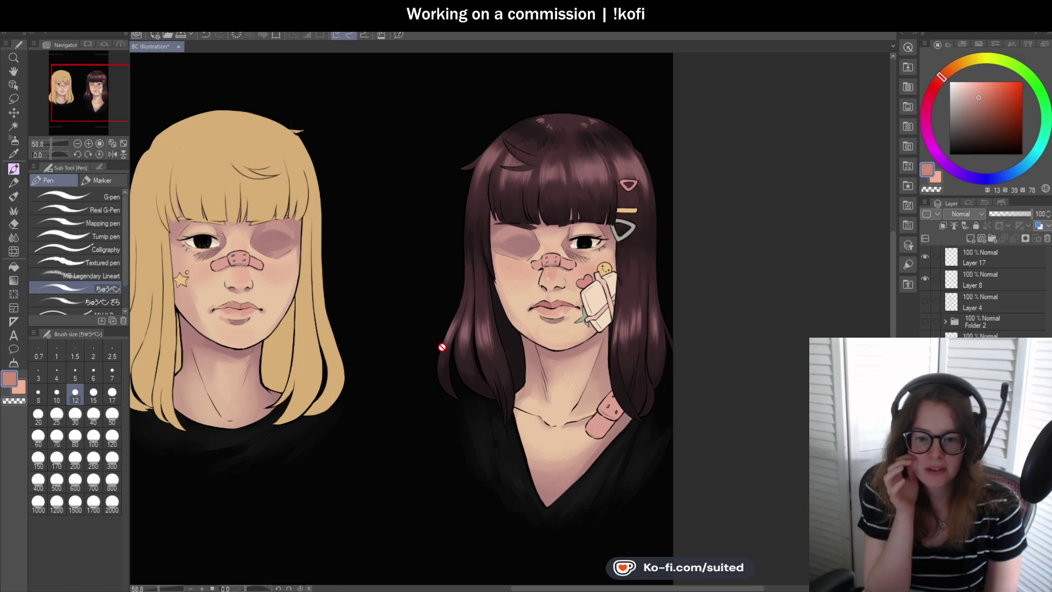
pyautogui.hotkey('ctrl', 's')
# Sample the dark brown of the brunette's hair and zoom out to view her whole figure.
pyautogui.scroll(6, 458, 225)
pyautogui.keyDown('alt'); pyautogui.click(617, 146); pyautogui.keyUp('alt')
pyautogui.scroll(-1, 617, 146)
pyautogui.scroll(-2, 480, 210)
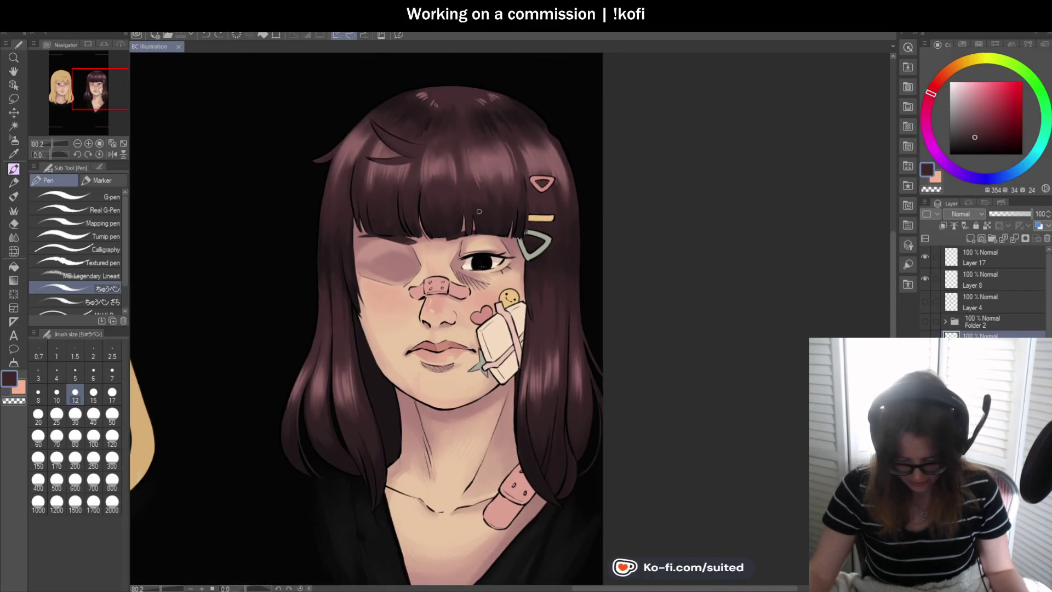
pyautogui.scroll(-1, 460, 329)
pyautogui.scroll(1, 456, 359)
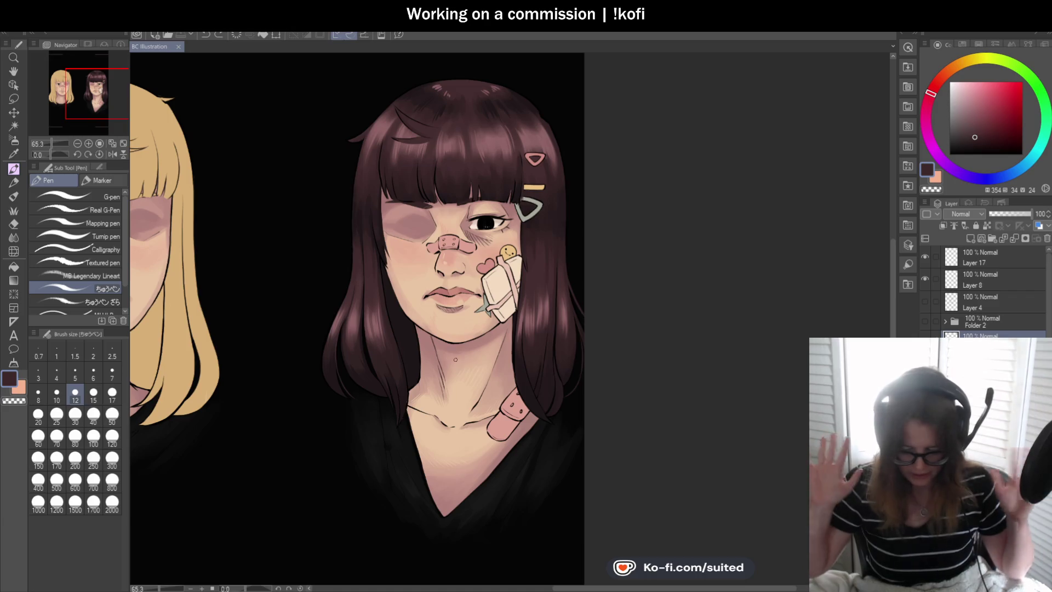